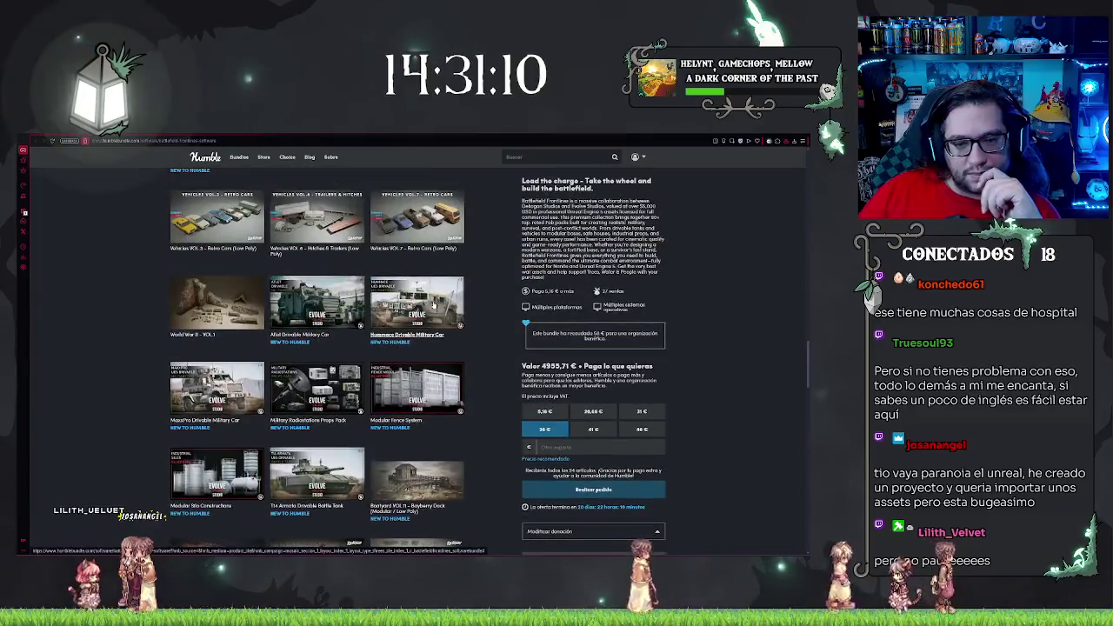
Glance at the Clothing and Bags item, then scroll down and expand Noir City Apartment's details
{"action": "left_click", "coordinate": [434, 303]}
{"action": "scroll", "coordinate": [434, 304], "scroll_direction": "up", "scroll_amount": 1}
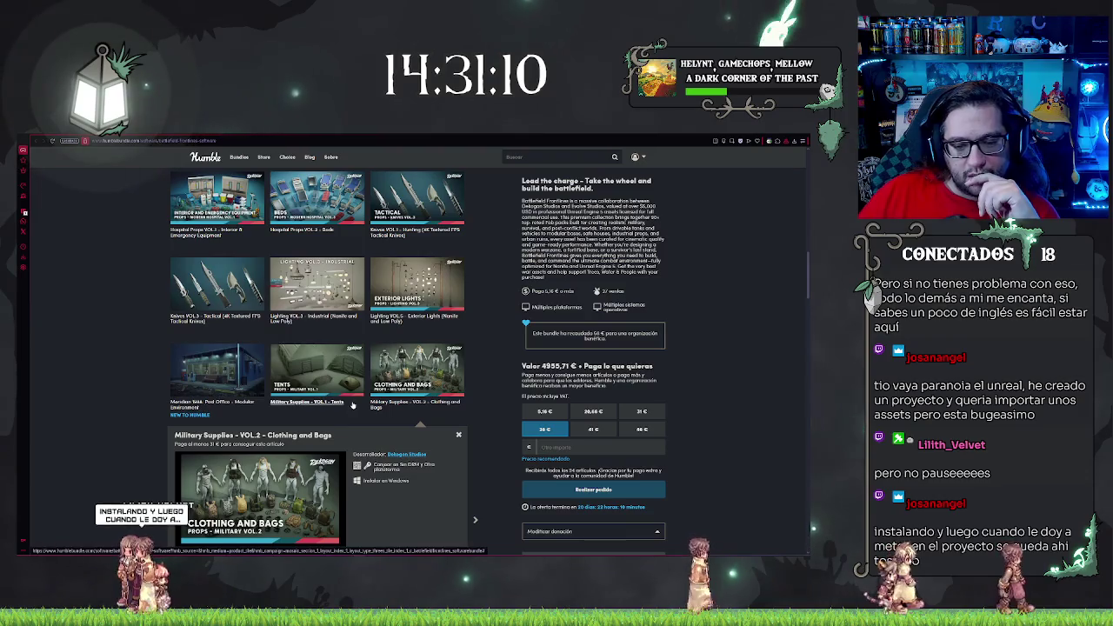
{"action": "scroll", "coordinate": [350, 404], "scroll_direction": "up", "scroll_amount": 8}
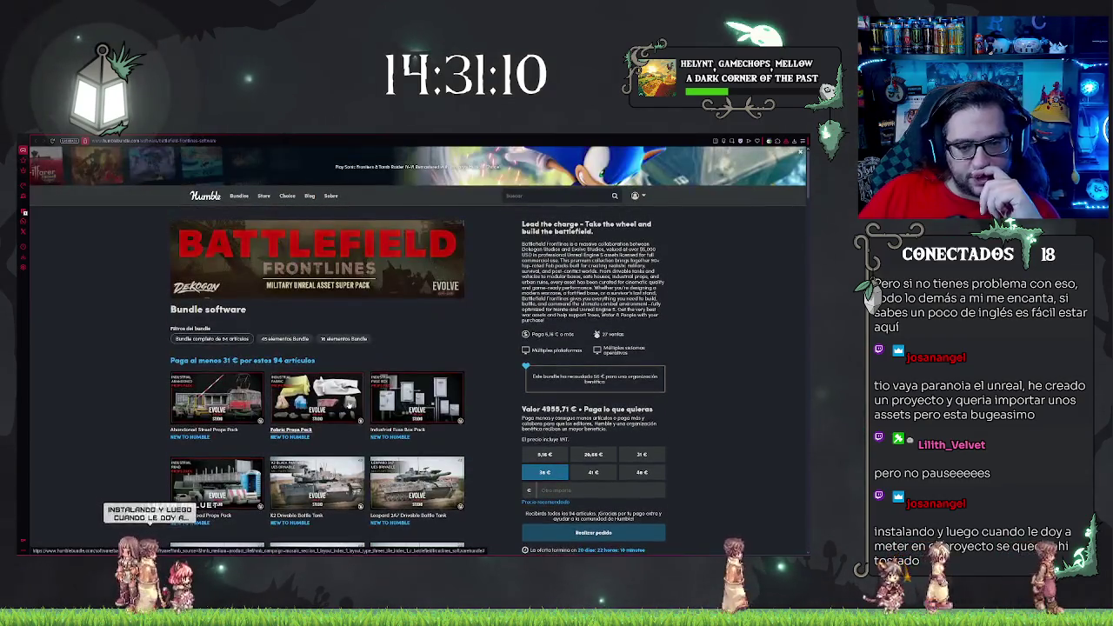
{"action": "scroll", "coordinate": [350, 404], "scroll_direction": "down", "scroll_amount": 8}
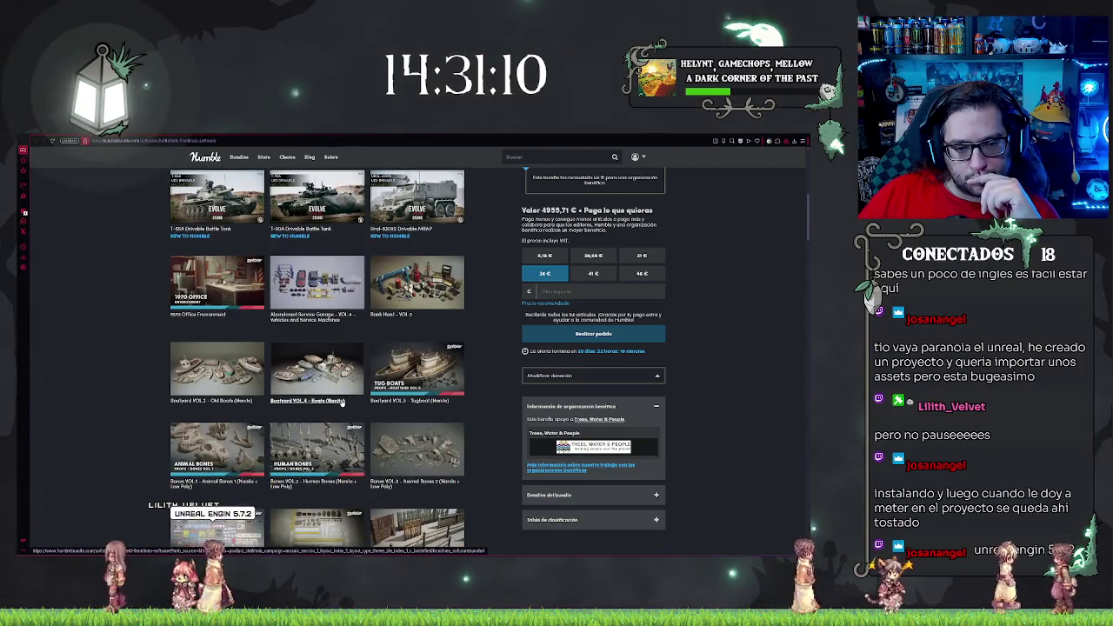
{"action": "scroll", "coordinate": [341, 401], "scroll_direction": "down", "scroll_amount": 10}
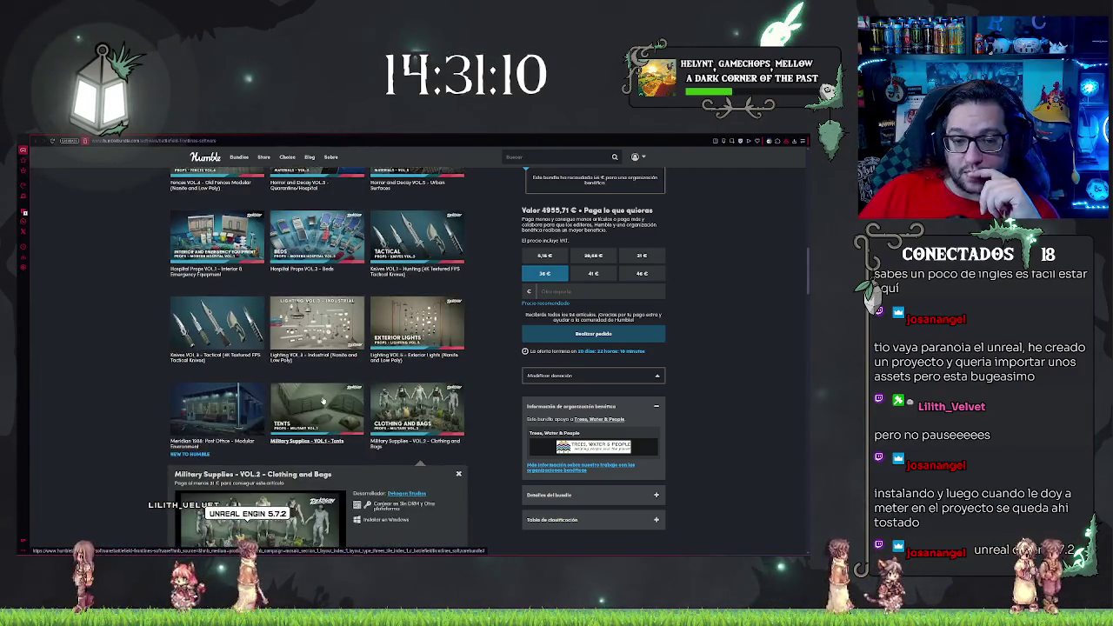
{"action": "scroll", "coordinate": [322, 396], "scroll_direction": "down", "scroll_amount": 5}
{"action": "left_click", "coordinate": [320, 391]}
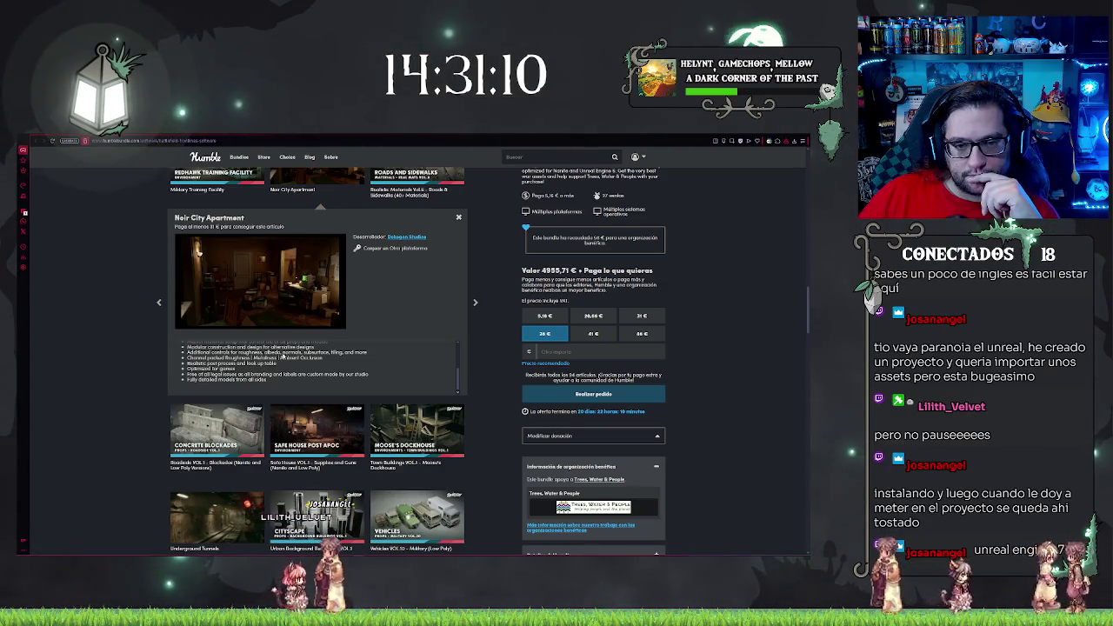
{"action": "scroll", "coordinate": [276, 356], "scroll_direction": "up", "scroll_amount": 5}
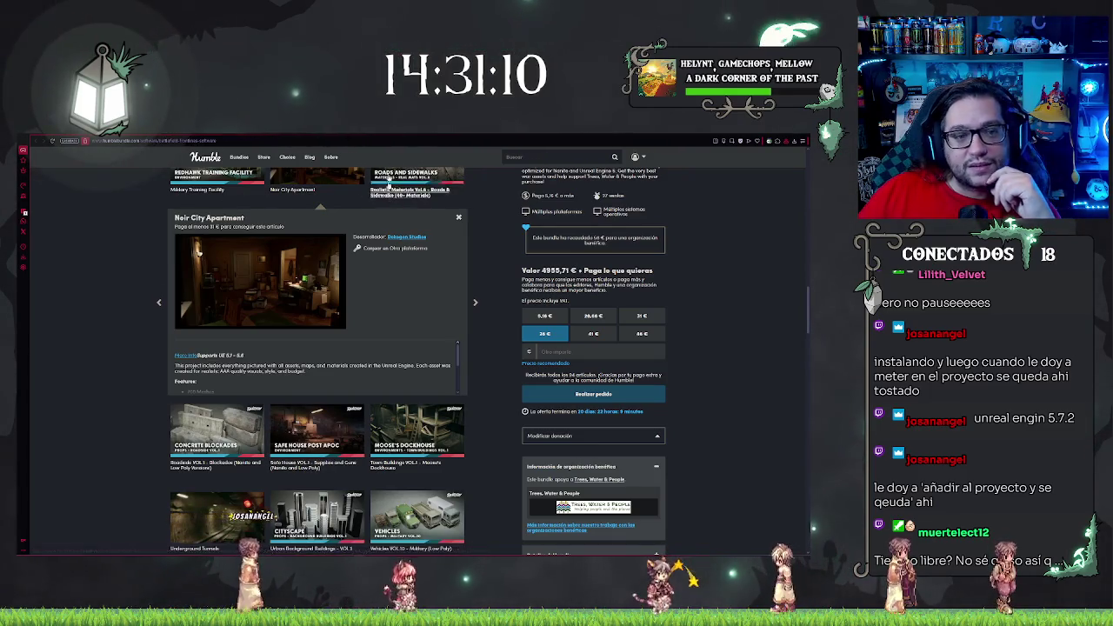
{"action": "scroll", "coordinate": [698, 390], "scroll_direction": "up", "scroll_amount": 1}
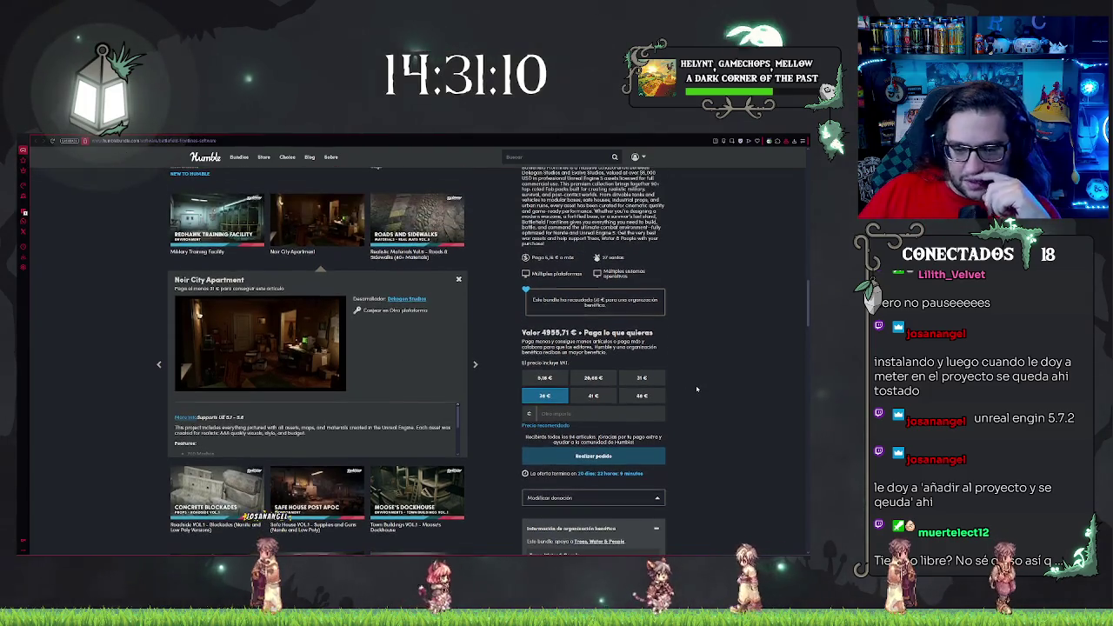
Compare the 31 € and 20,66 € tiers, scrolling through the lower tier's 45 items
{"action": "left_click", "coordinate": [642, 377]}
{"action": "scroll", "coordinate": [706, 365], "scroll_direction": "up", "scroll_amount": 1}
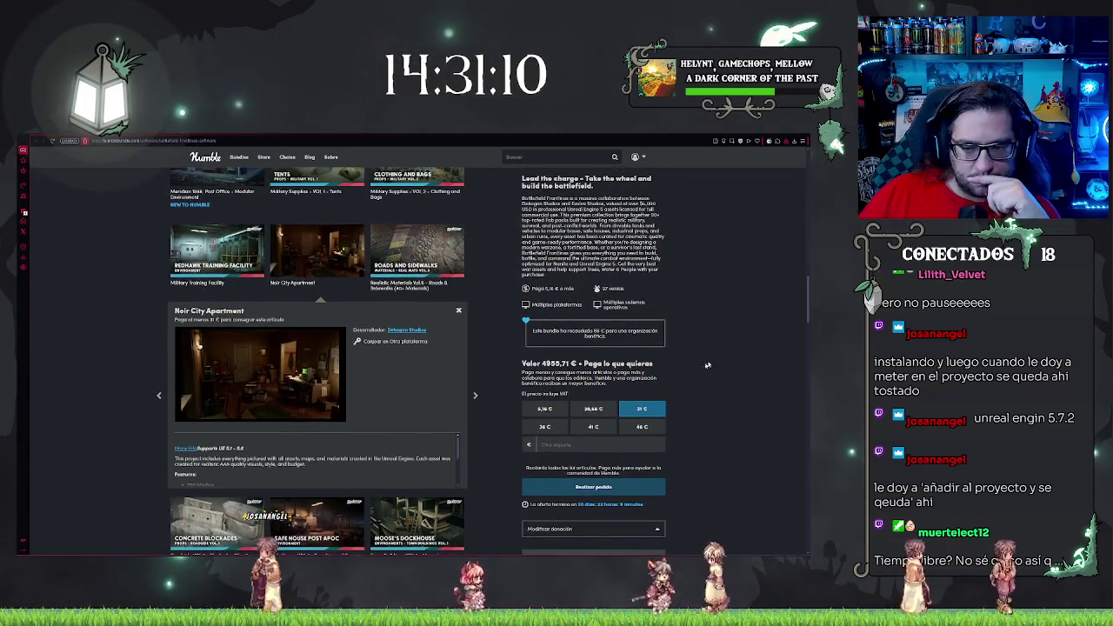
{"action": "left_click", "coordinate": [592, 408]}
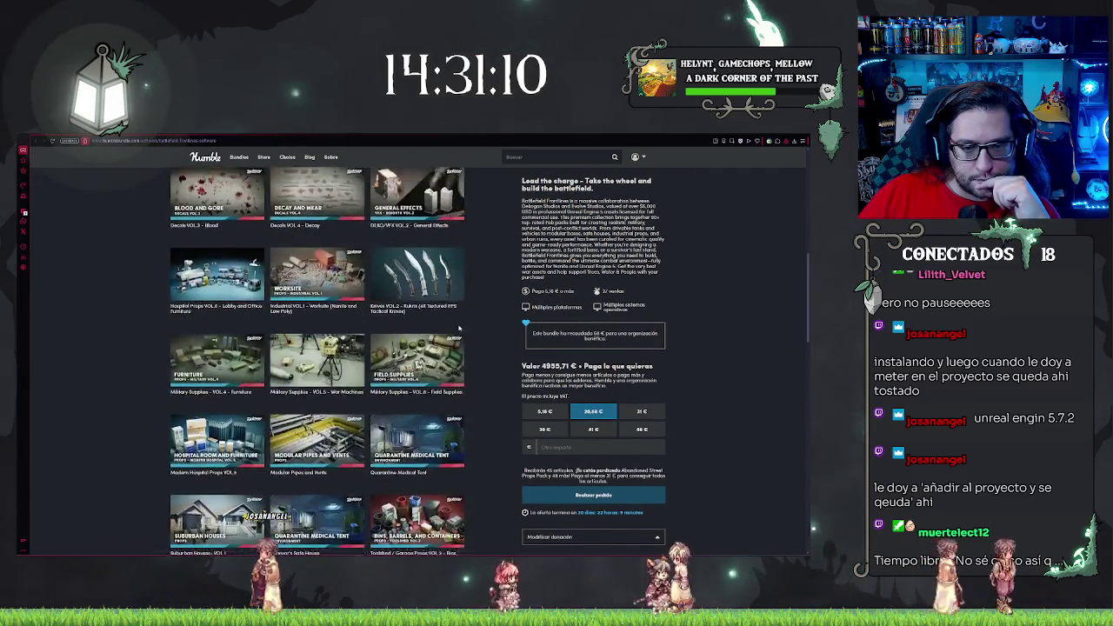
{"action": "scroll", "coordinate": [455, 323], "scroll_direction": "down", "scroll_amount": 3}
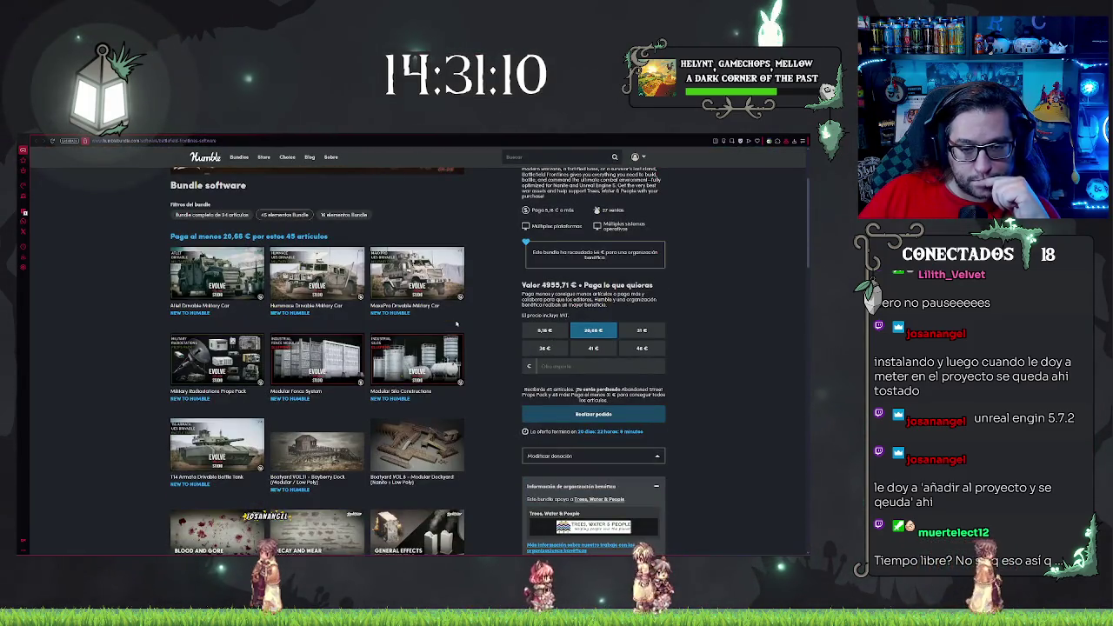
{"action": "scroll", "coordinate": [455, 323], "scroll_direction": "down", "scroll_amount": 6}
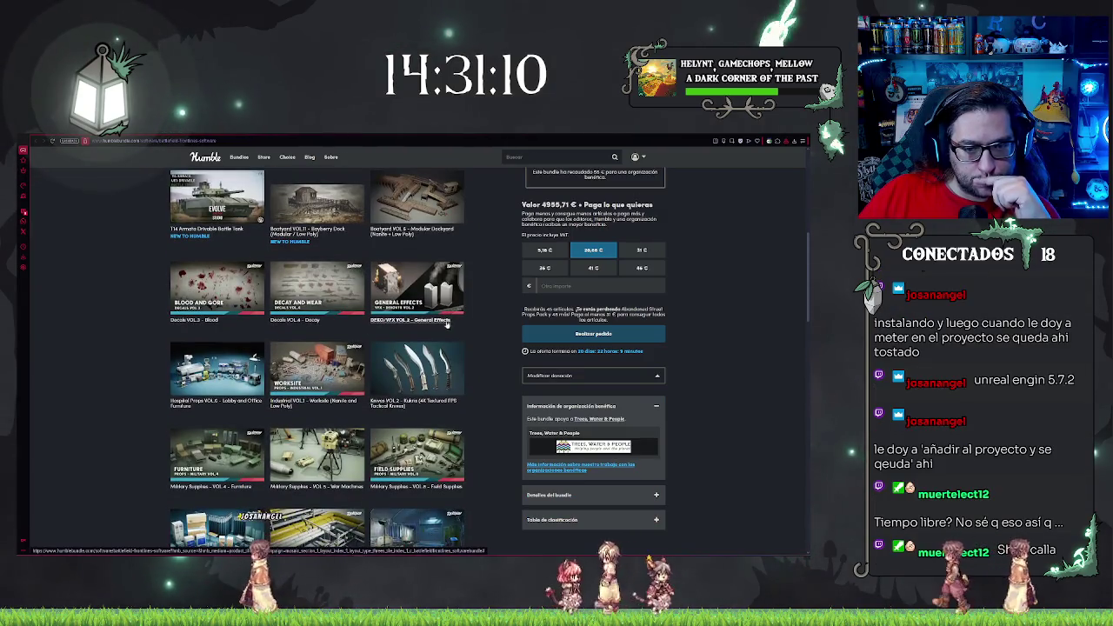
{"action": "scroll", "coordinate": [460, 240], "scroll_direction": "down", "scroll_amount": 1}
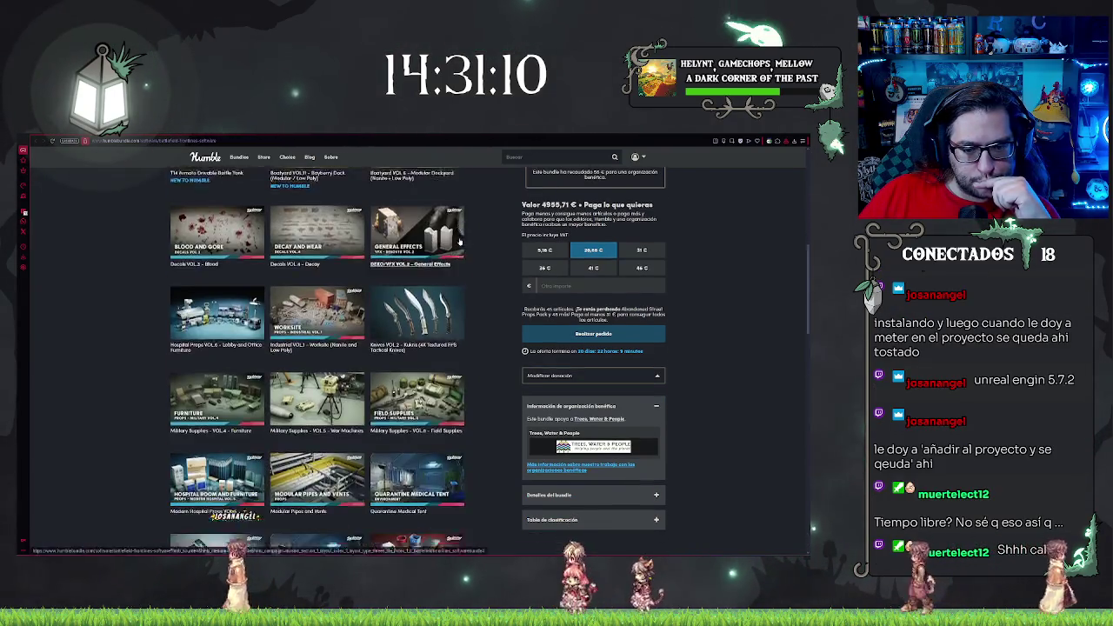
{"action": "scroll", "coordinate": [460, 241], "scroll_direction": "down", "scroll_amount": 1}
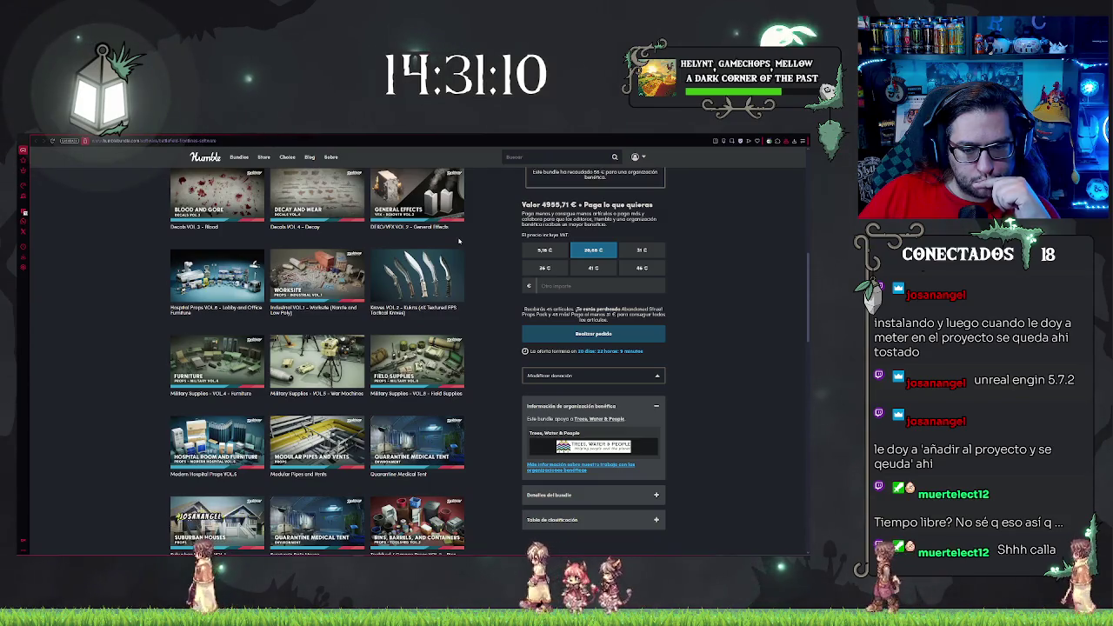
{"action": "scroll", "coordinate": [450, 250], "scroll_direction": "down", "scroll_amount": 5}
{"action": "scroll", "coordinate": [450, 250], "scroll_direction": "down", "scroll_amount": 10}
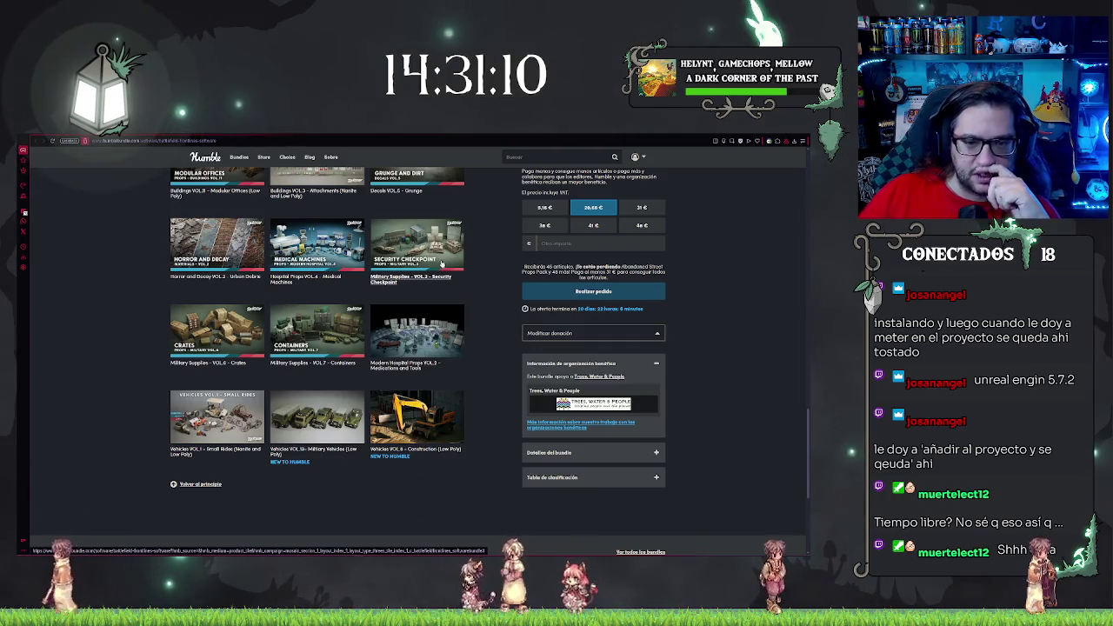
Inspect the Medical Machines hospital props, then select the 31 € tier with all 94 items
{"action": "left_click", "coordinate": [345, 248]}
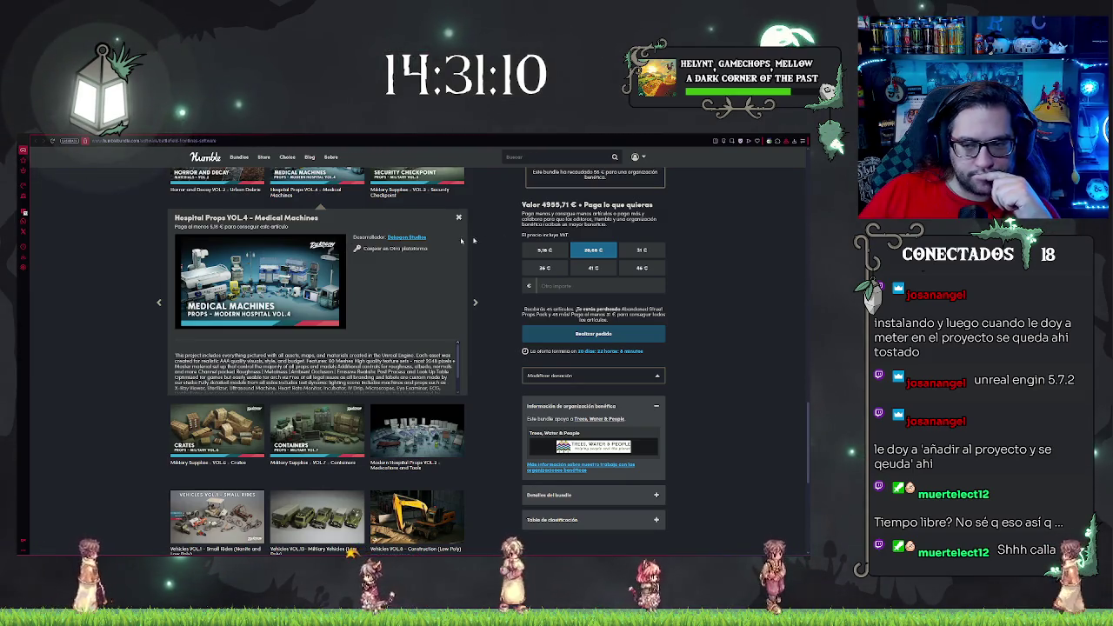
{"action": "left_click", "coordinate": [639, 251]}
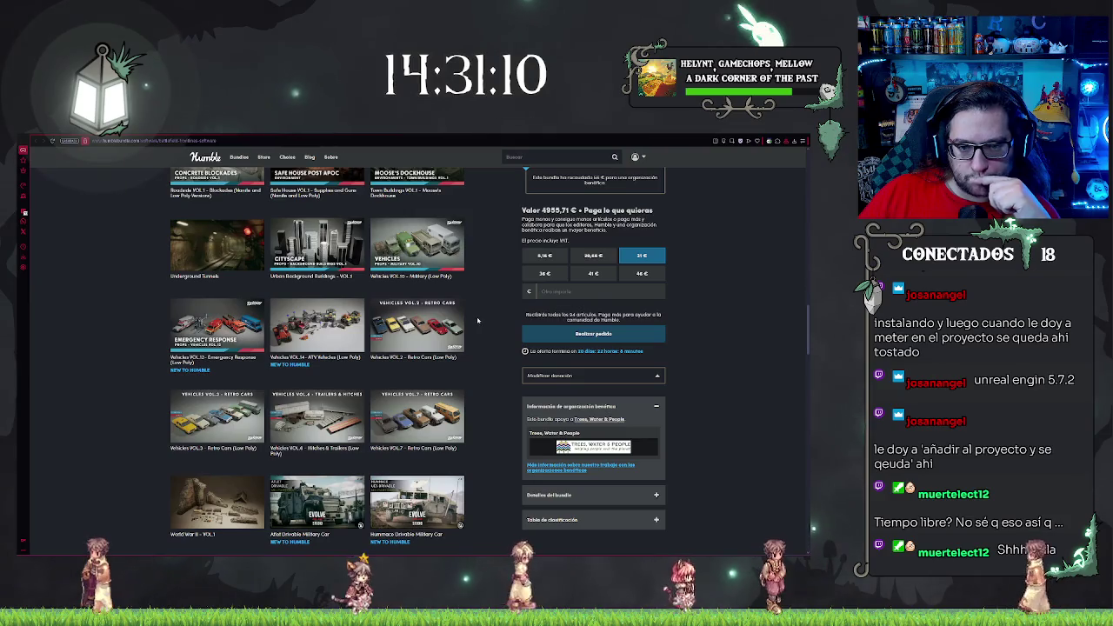
{"action": "scroll", "coordinate": [470, 298], "scroll_direction": "up", "scroll_amount": 5}
{"action": "scroll", "coordinate": [470, 298], "scroll_direction": "down", "scroll_amount": 1}
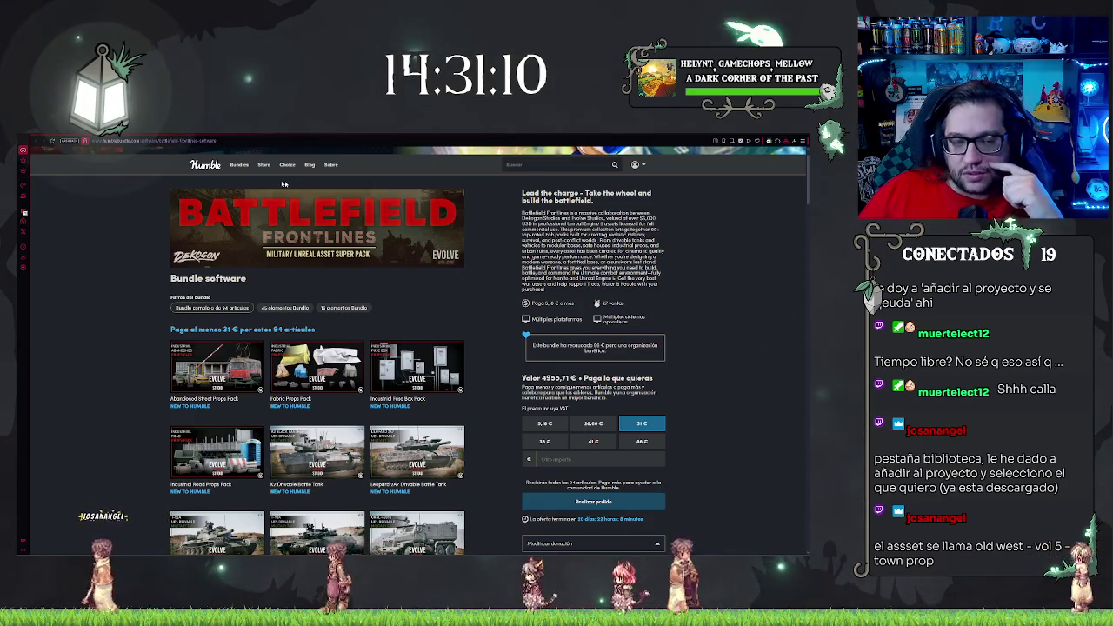
Return to the bundles list, scroll through the Film Maker VFX bundle, and Alt+Tab to Unreal
{"action": "key", "text": "alt+Left"}
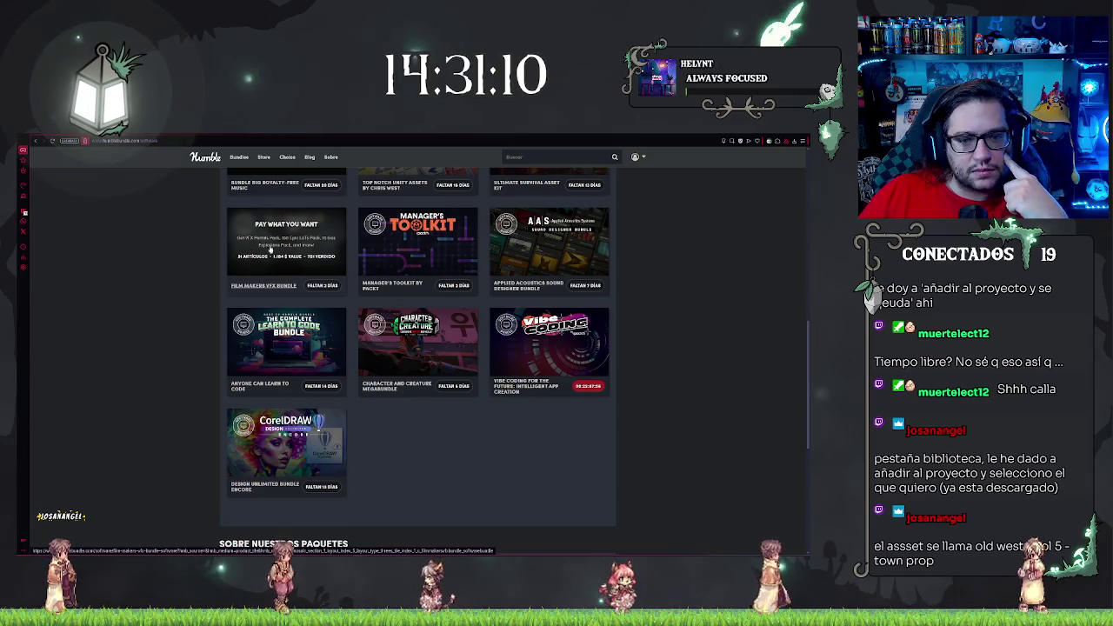
{"action": "left_click", "coordinate": [271, 249]}
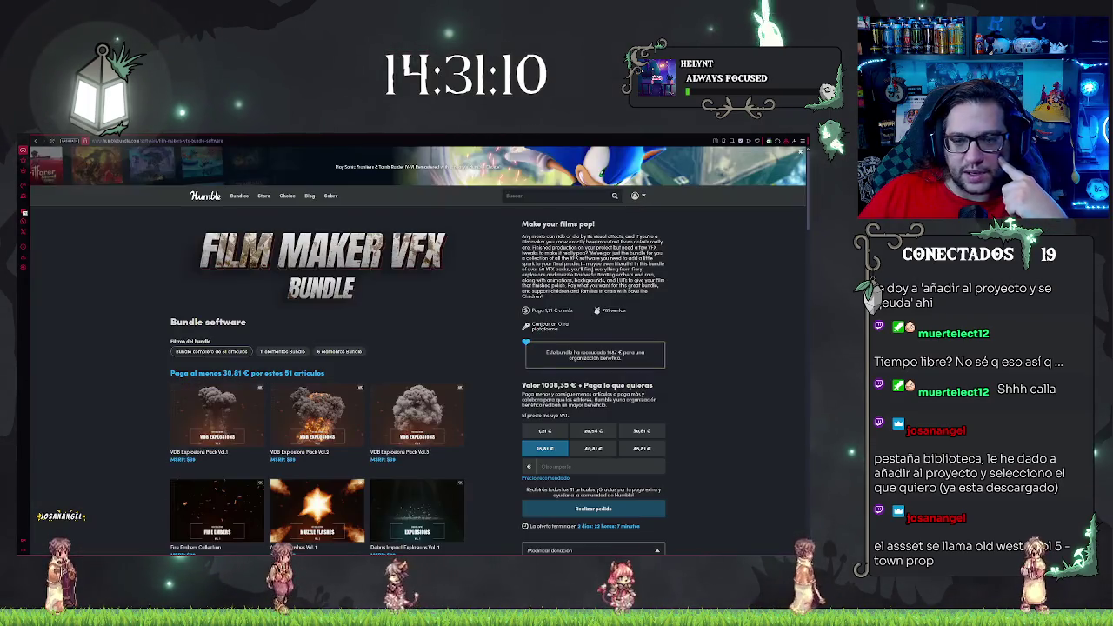
{"action": "scroll", "coordinate": [540, 274], "scroll_direction": "down", "scroll_amount": 3}
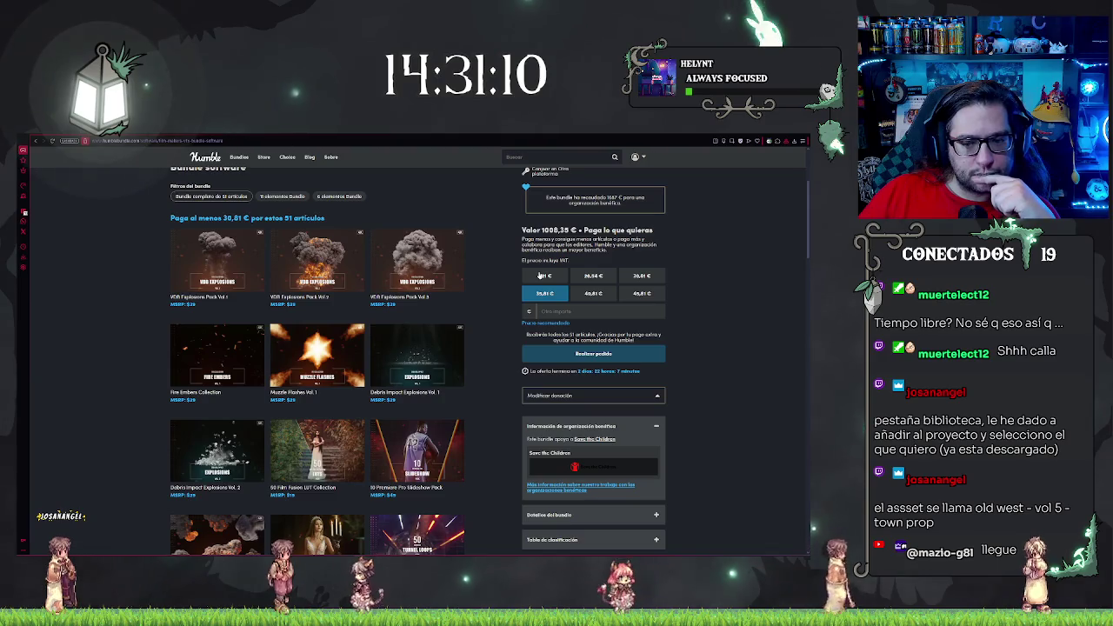
{"action": "scroll", "coordinate": [348, 305], "scroll_direction": "down", "scroll_amount": 6}
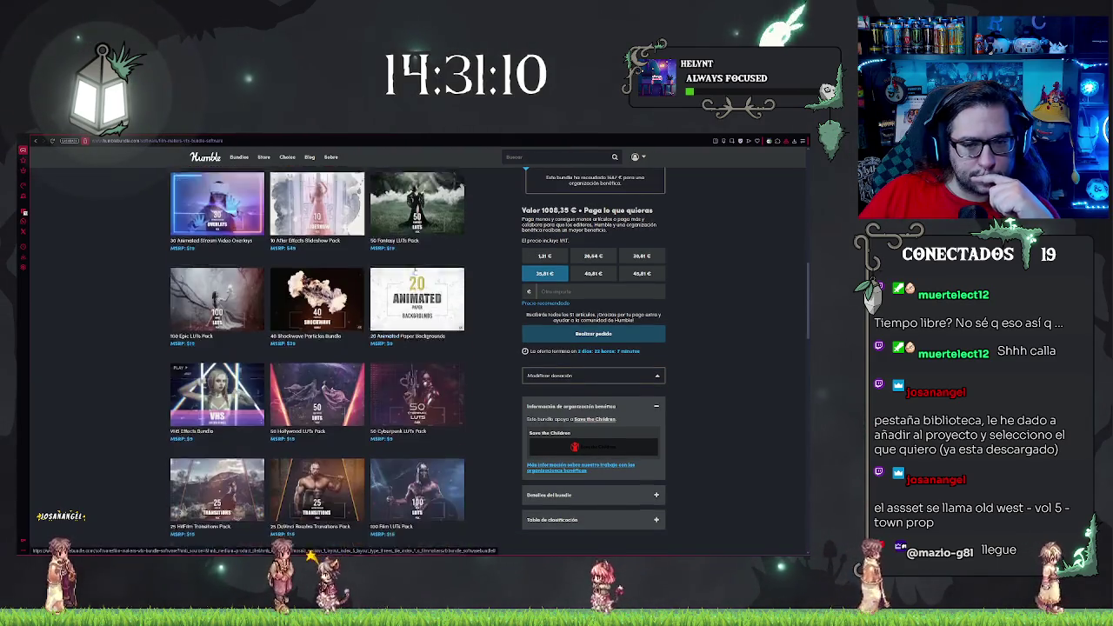
{"action": "scroll", "coordinate": [348, 348], "scroll_direction": "up", "scroll_amount": 10}
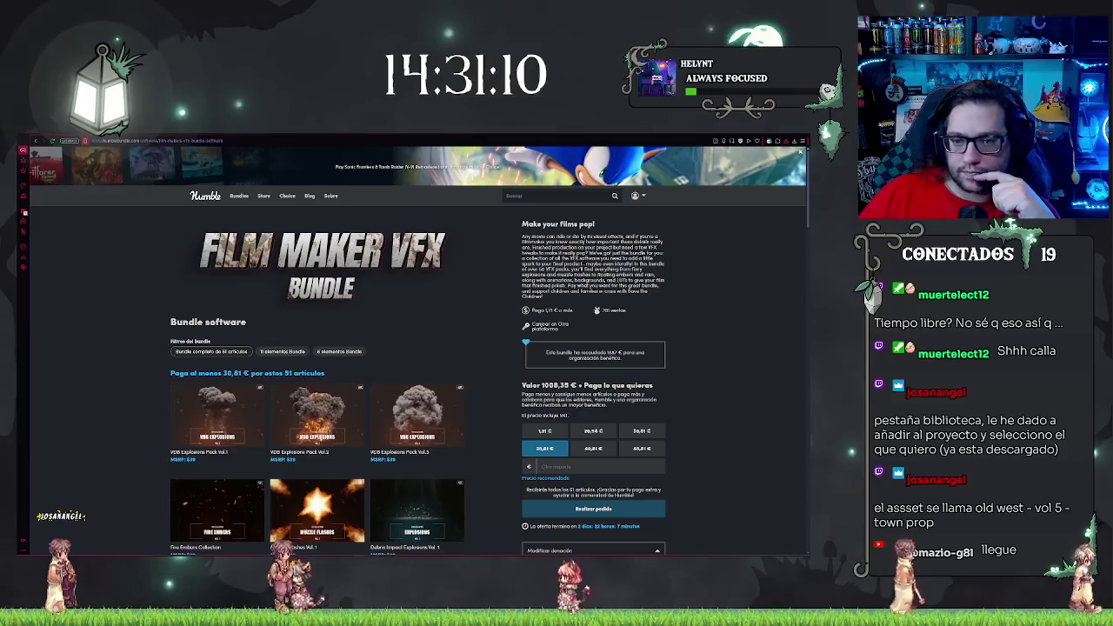
{"action": "key", "text": "alt+Tab"}
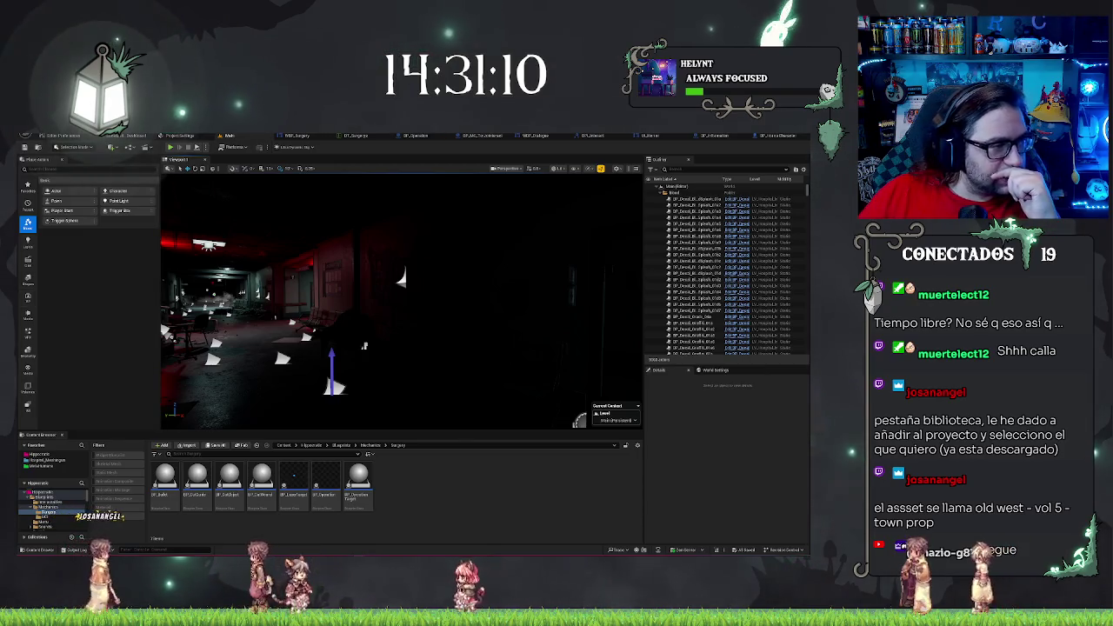
Turn the viewport toward the red-lit corridor and open Hipercritic's Textures folder in the Content Browser
{"action": "left_click_drag", "start_coordinate": [390, 307], "coordinate": [300, 309]}
{"action": "left_click_drag", "start_coordinate": [531, 376], "coordinate": [536, 374]}
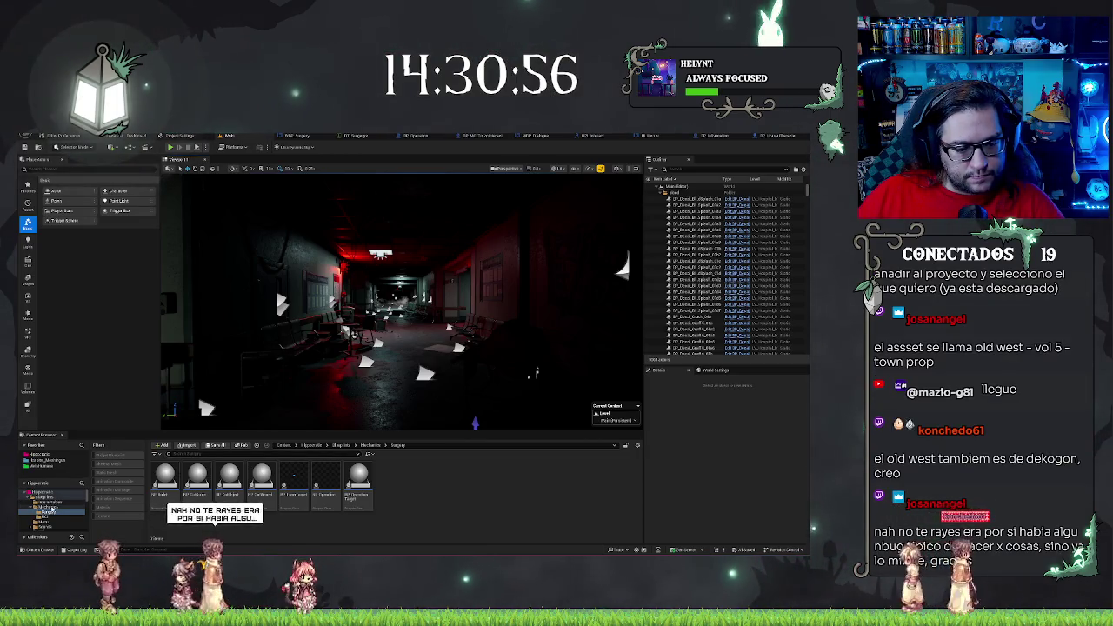
{"action": "left_click", "coordinate": [43, 454]}
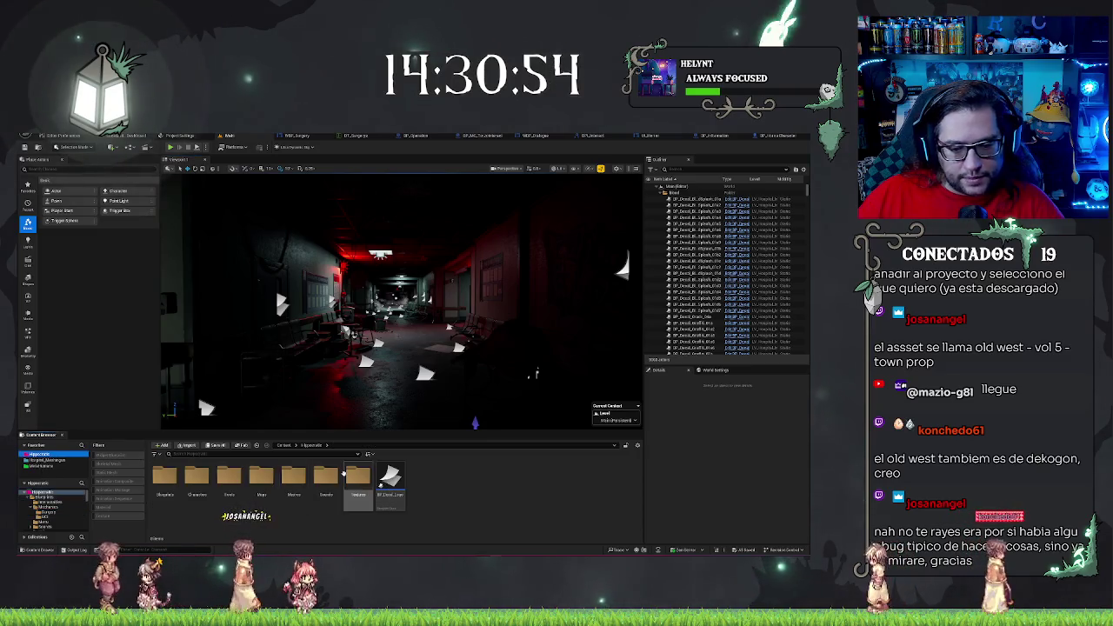
{"action": "left_click", "coordinate": [196, 482]}
{"action": "left_click", "coordinate": [358, 482]}
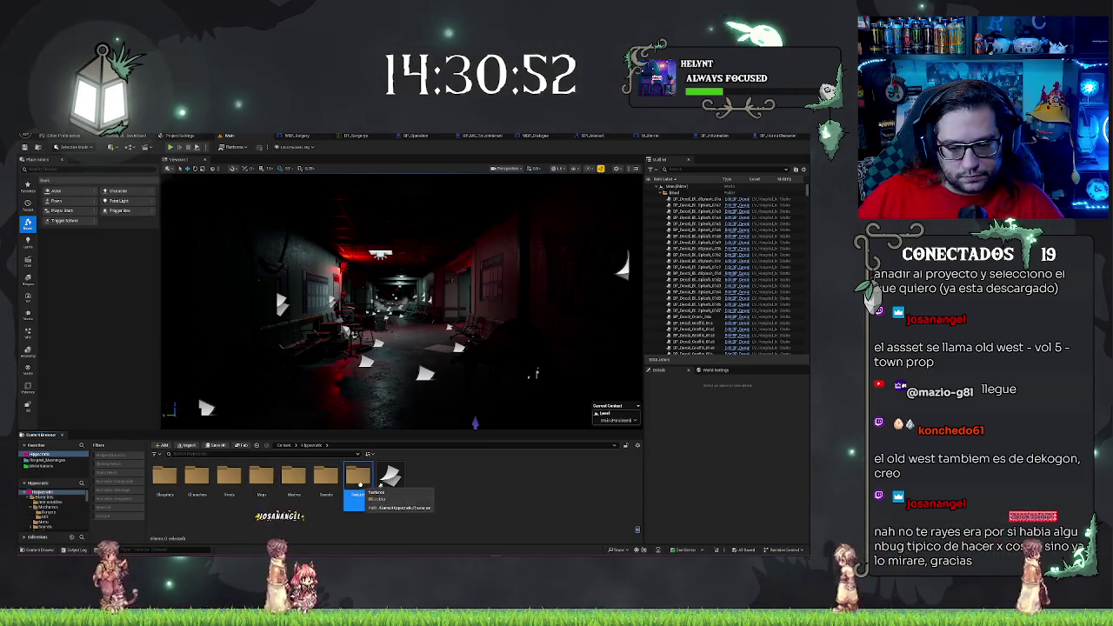
{"action": "double_click", "coordinate": [358, 482]}
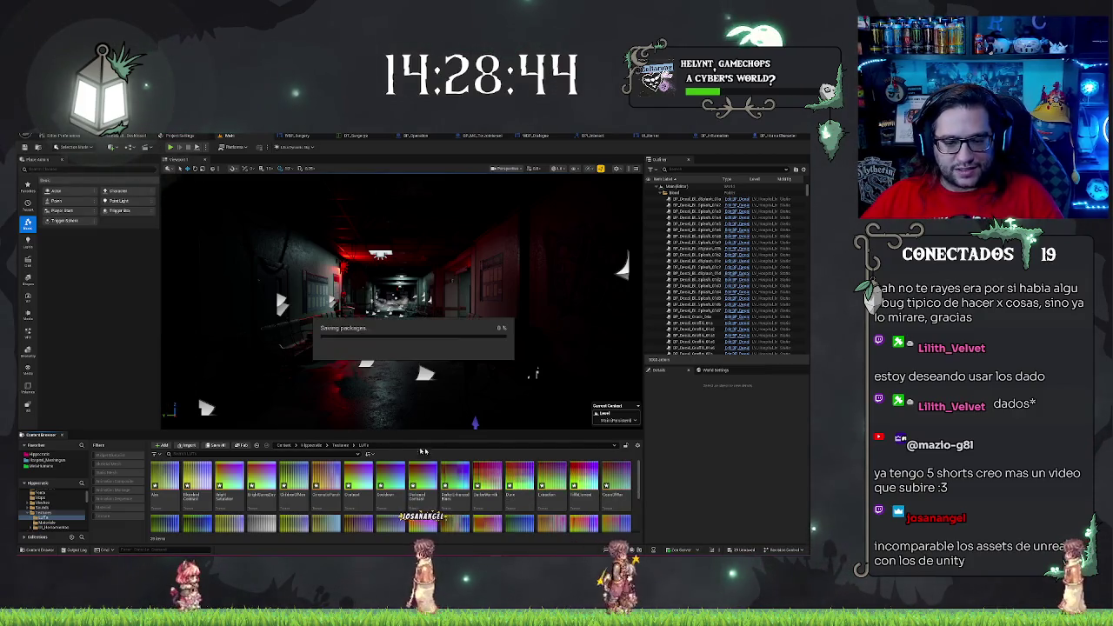
Find and focus the PostProcessVolume by searching 'post' in the Outliner
{"action": "left_click_drag", "start_coordinate": [599, 304], "coordinate": [541, 302]}
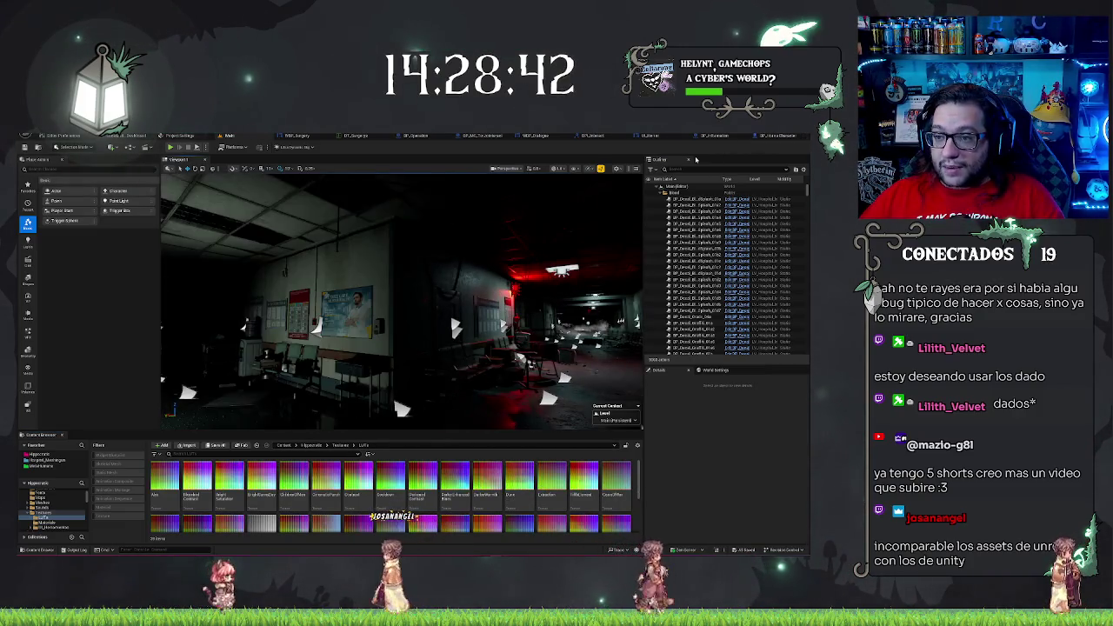
{"action": "left_click", "coordinate": [683, 169]}
{"action": "type", "text": "post"}
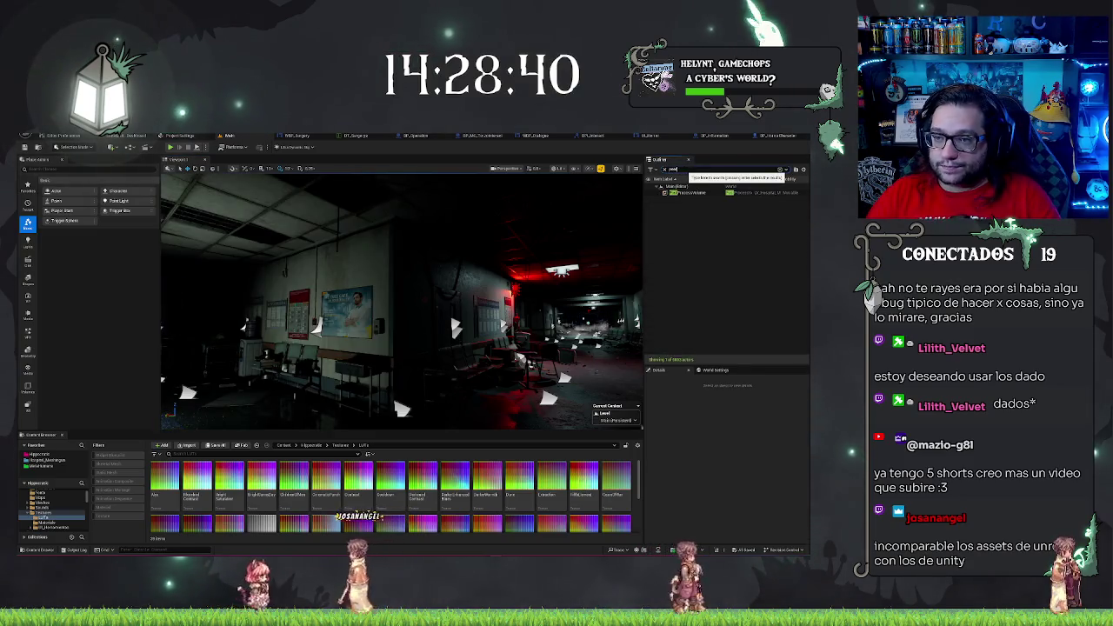
{"action": "double_click", "coordinate": [686, 192]}
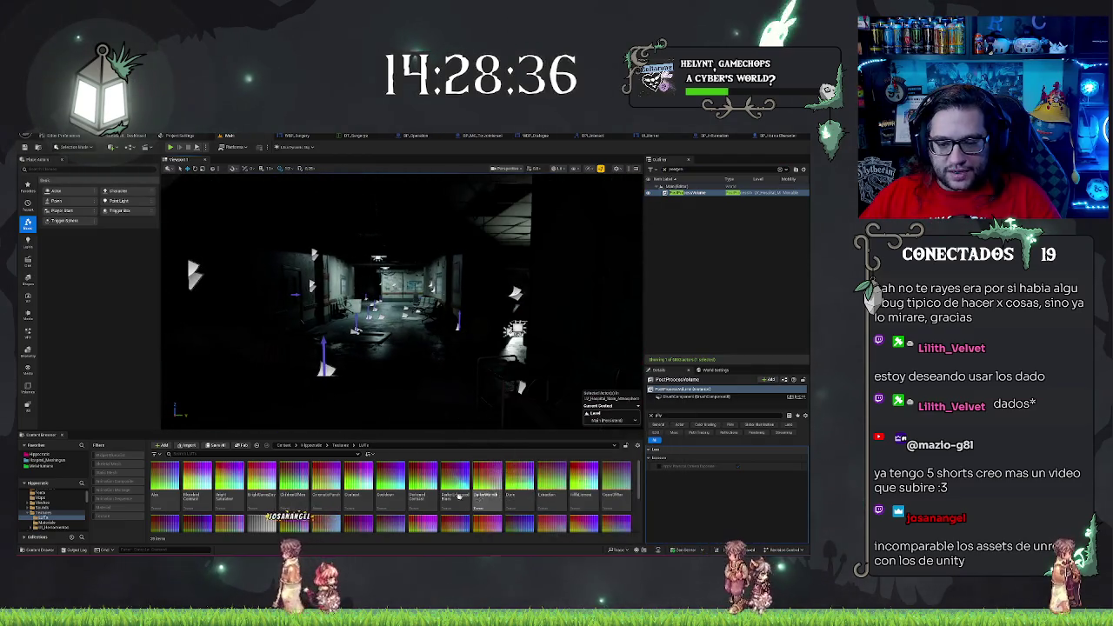
{"action": "scroll", "coordinate": [474, 499], "scroll_direction": "down", "scroll_amount": 3}
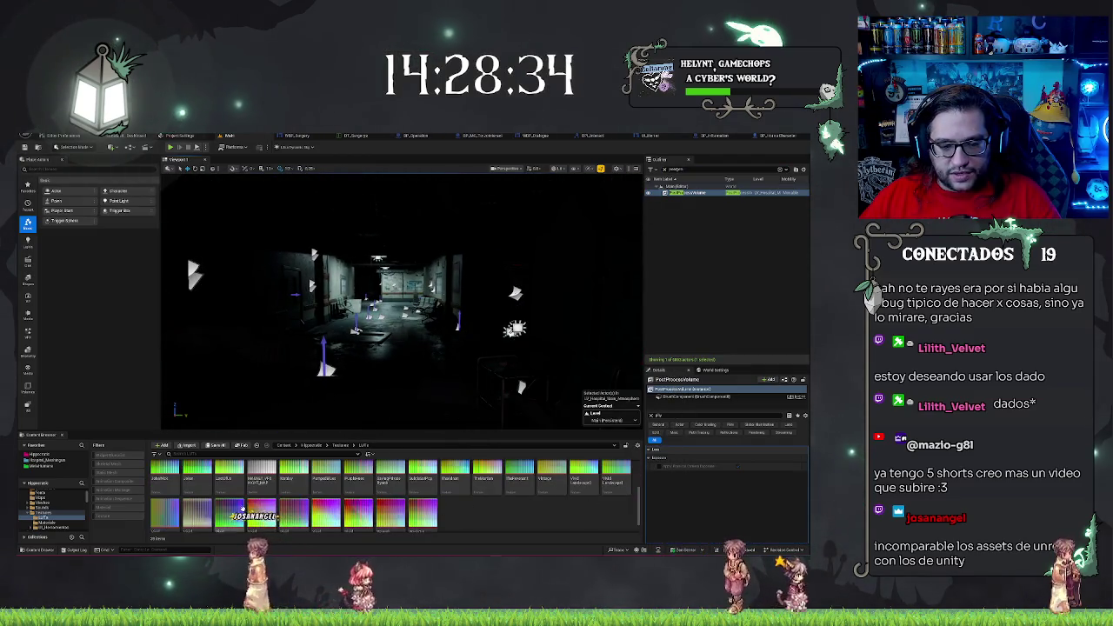
{"action": "scroll", "coordinate": [522, 505], "scroll_direction": "up", "scroll_amount": 3}
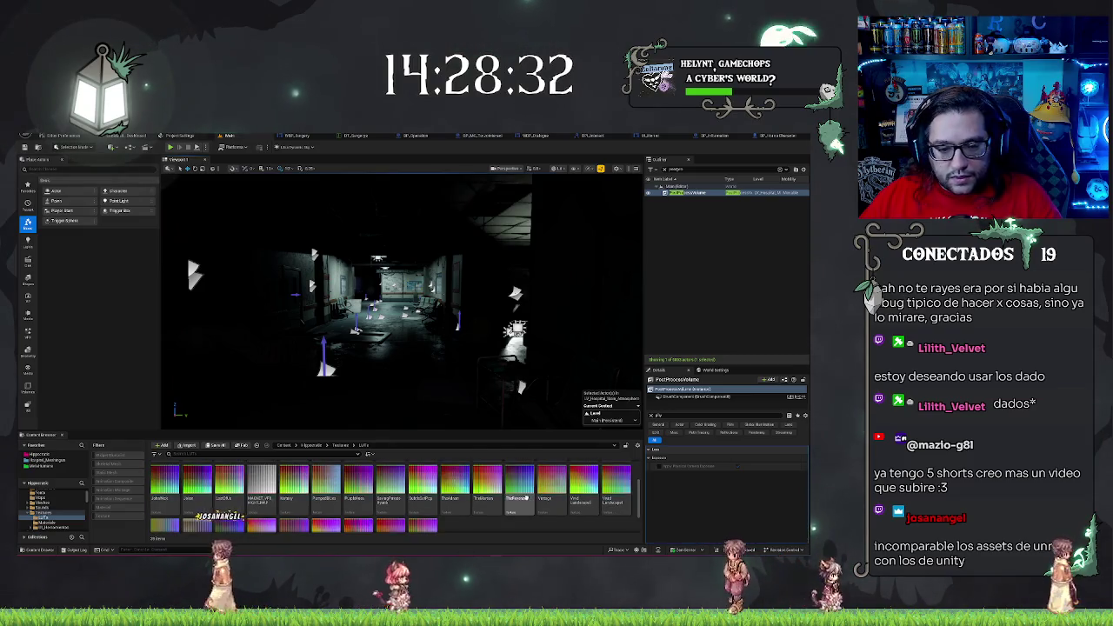
{"action": "scroll", "coordinate": [513, 502], "scroll_direction": "down", "scroll_amount": 3}
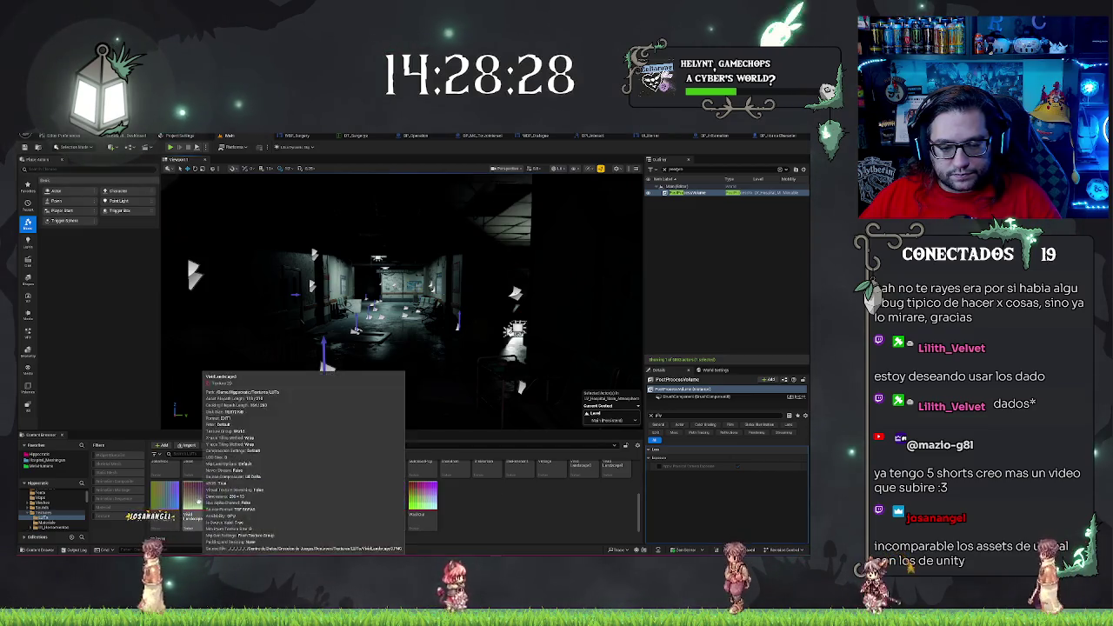
{"action": "scroll", "coordinate": [547, 507], "scroll_direction": "up", "scroll_amount": 5}
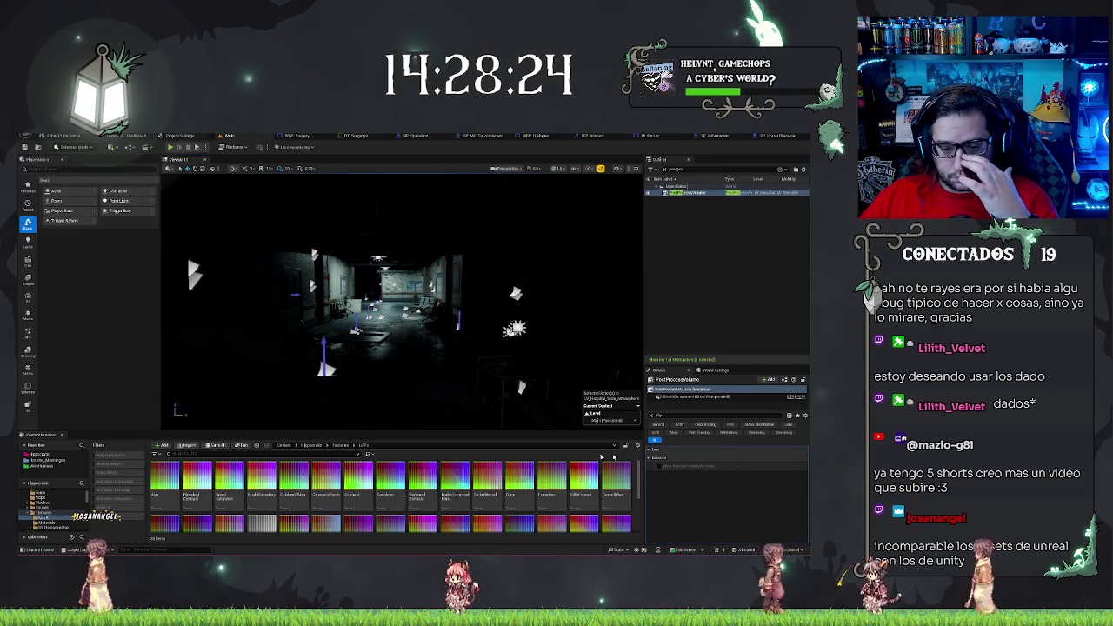
Select a LUT texture and filter the Details panel with 'l' to reach Color Grading LUT
{"action": "left_click", "coordinate": [388, 486]}
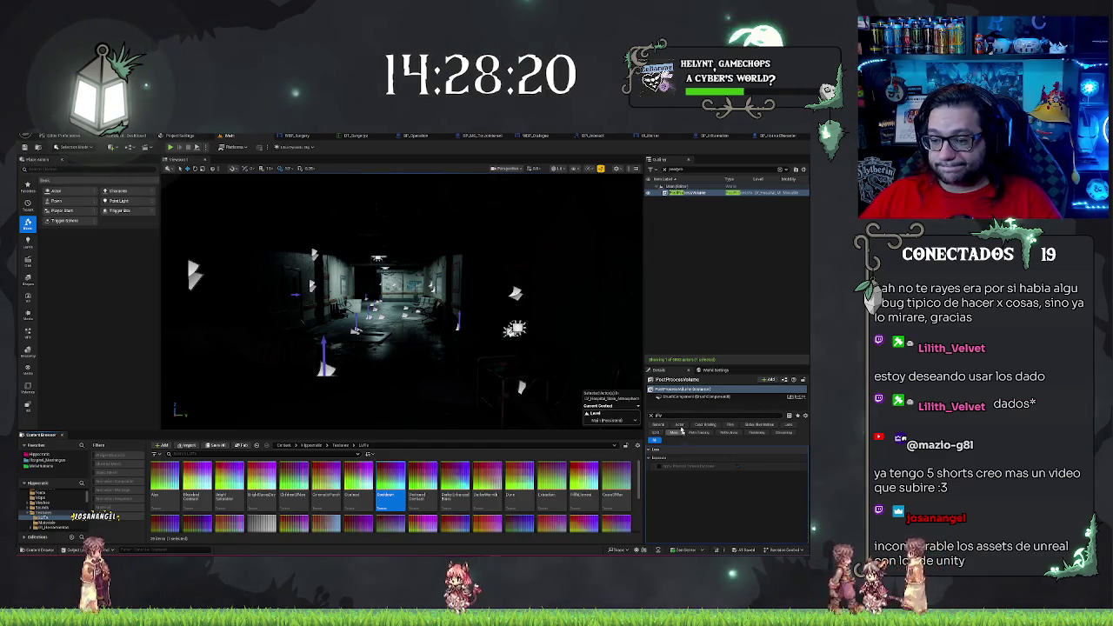
{"action": "type", "text": "l"}
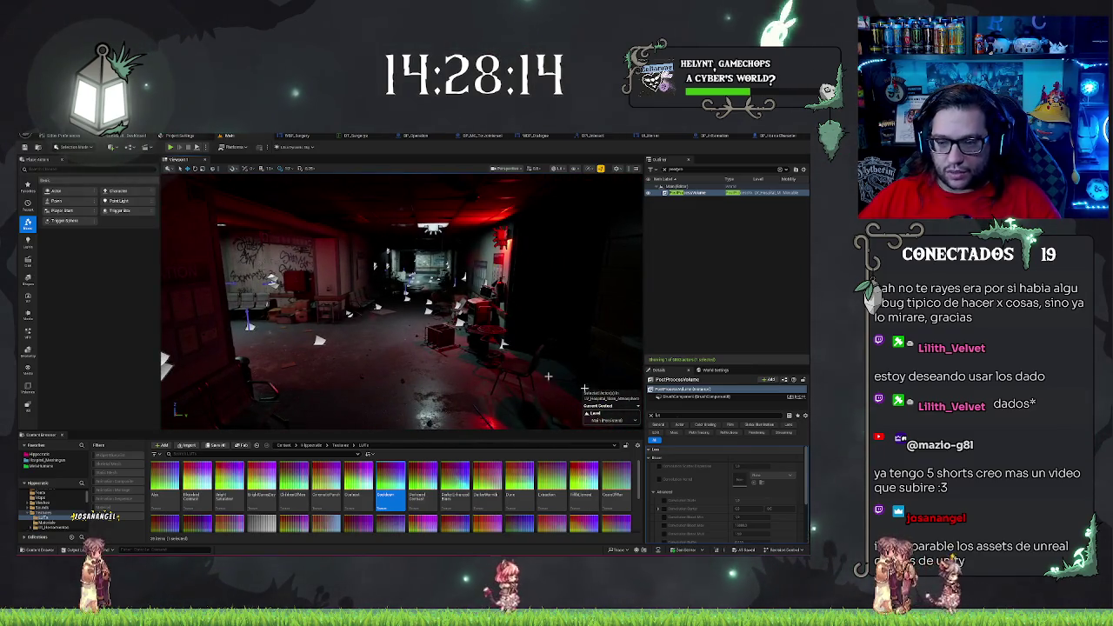
{"action": "scroll", "coordinate": [713, 475], "scroll_direction": "down", "scroll_amount": 2}
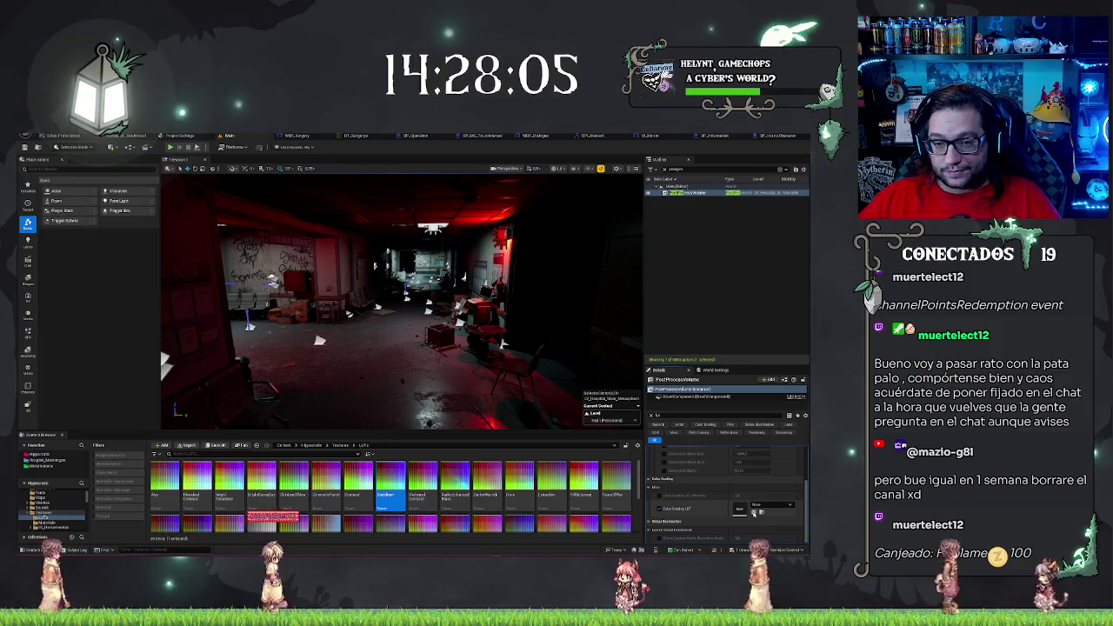
Assign several LUTs to Color Grading LUT, including a grey greyscale grade
{"action": "left_click", "coordinate": [753, 511]}
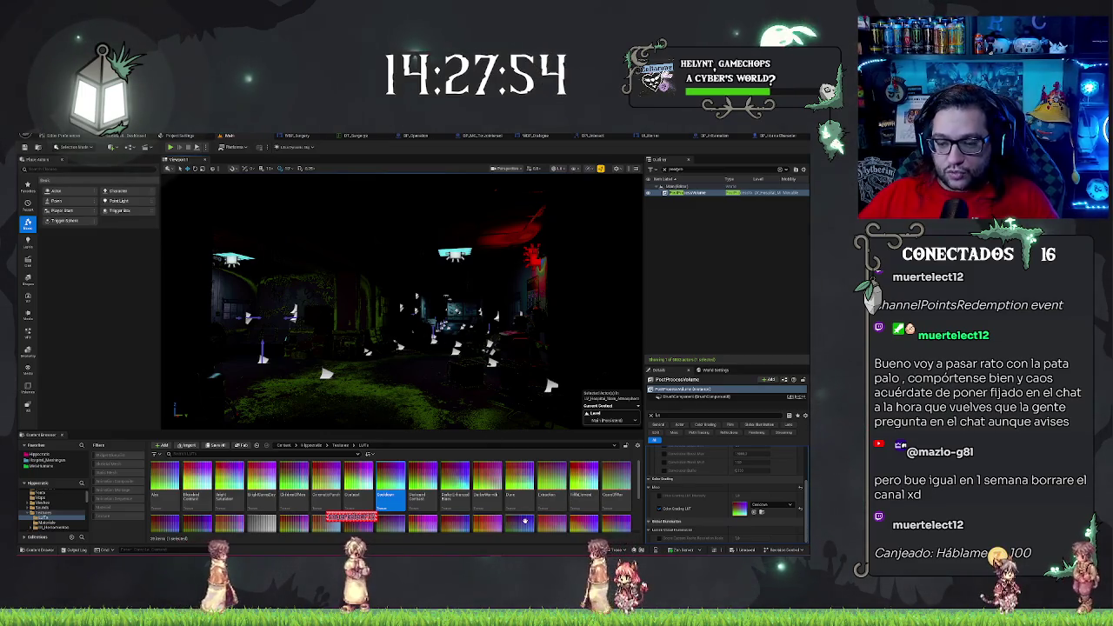
{"action": "left_click", "coordinate": [753, 511]}
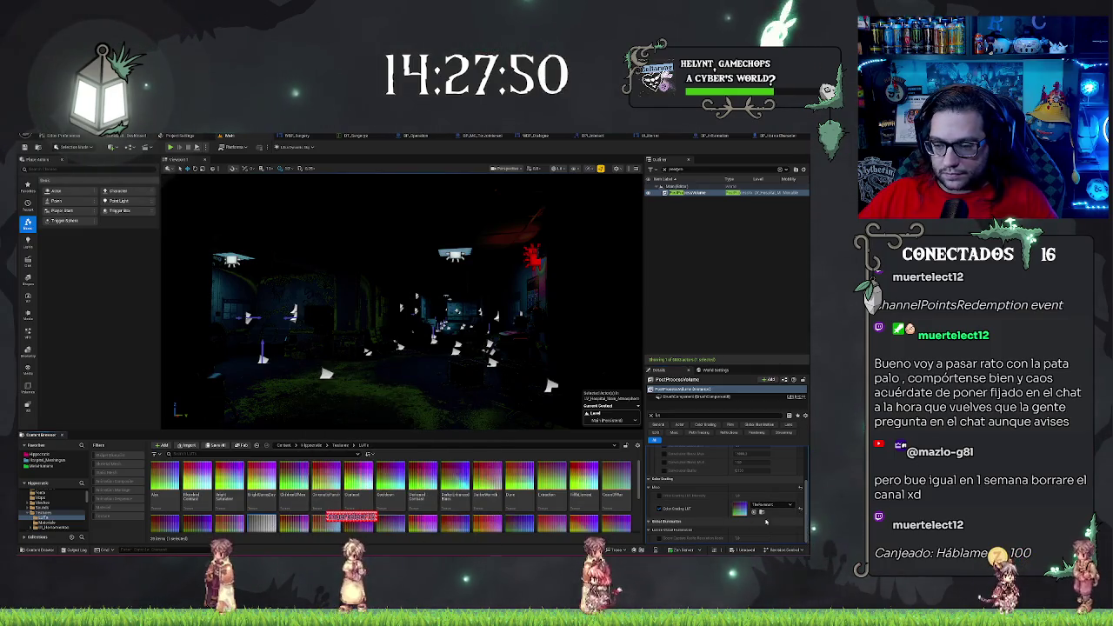
{"action": "left_click", "coordinate": [754, 512]}
{"action": "mouse_move", "coordinate": [400, 304]}
{"action": "left_mouse_down"}
{"action": "mouse_move", "coordinate": [418, 252]}
{"action": "mouse_move", "coordinate": [452, 287]}
{"action": "mouse_move", "coordinate": [417, 305]}
{"action": "left_mouse_up"}
Apply the Azur LUT, then finish with the Dune LUT on the volume
{"action": "left_click", "coordinate": [165, 478]}
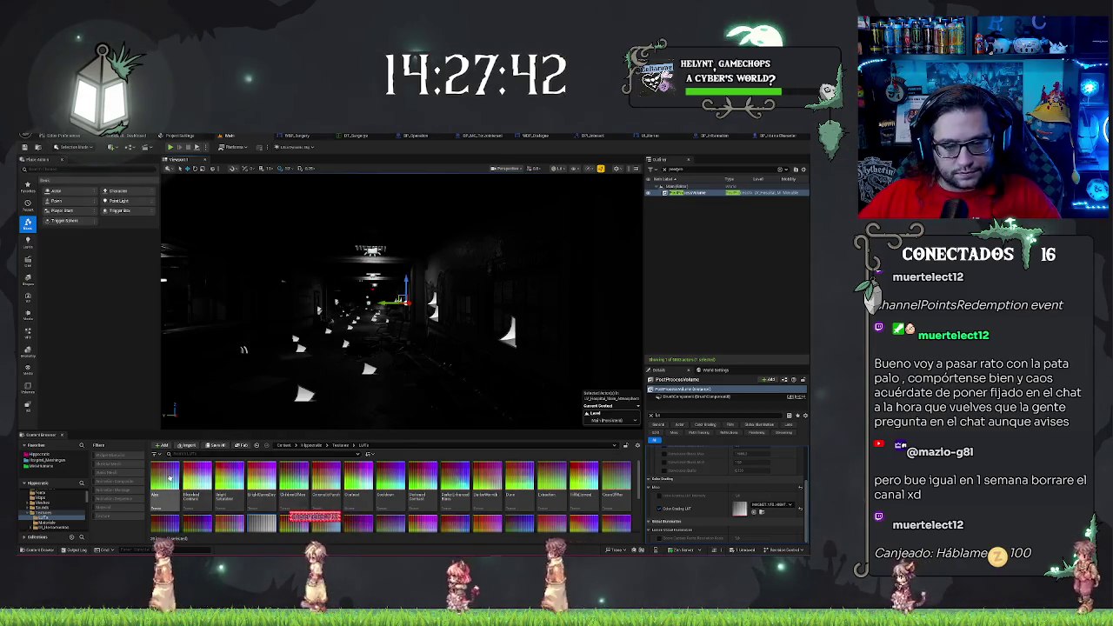
{"action": "left_click", "coordinate": [754, 511]}
{"action": "mouse_move", "coordinate": [400, 296]}
{"action": "left_mouse_down"}
{"action": "mouse_move", "coordinate": [435, 305]}
{"action": "mouse_move", "coordinate": [400, 294]}
{"action": "left_mouse_up"}
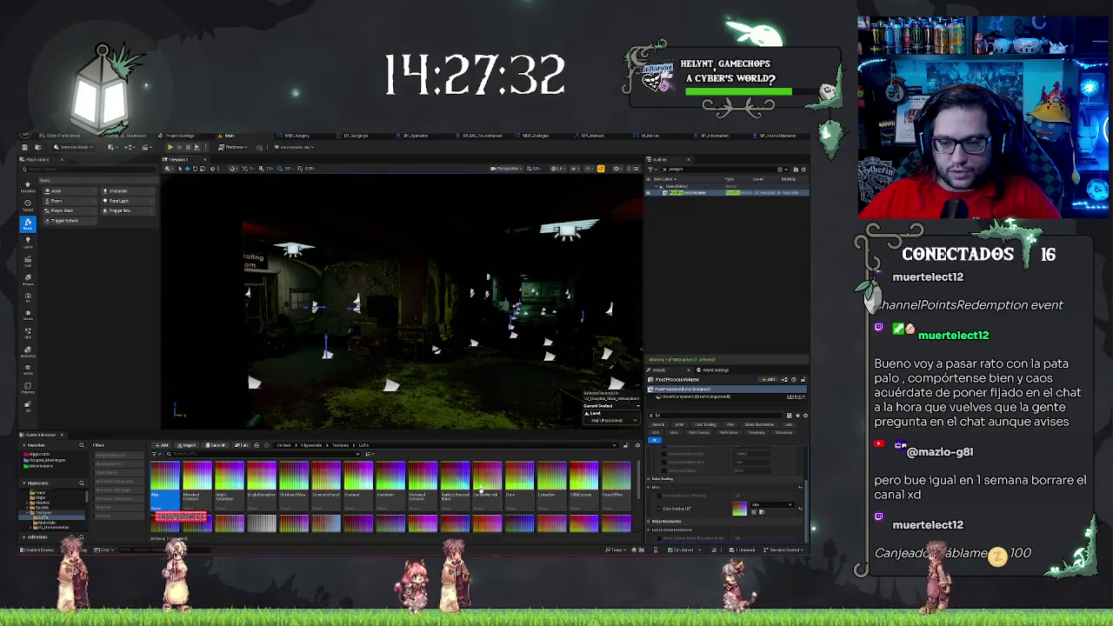
{"action": "left_click_drag", "start_coordinate": [513, 482], "coordinate": [757, 508]}
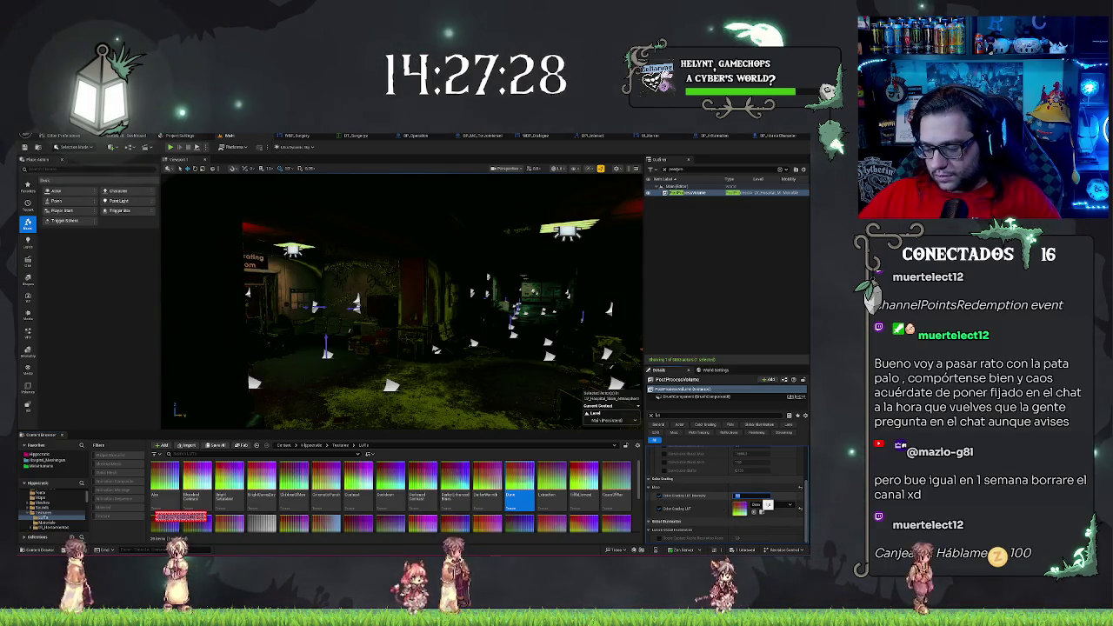
{"action": "left_click_drag", "start_coordinate": [167, 178], "coordinate": [167, 179]}
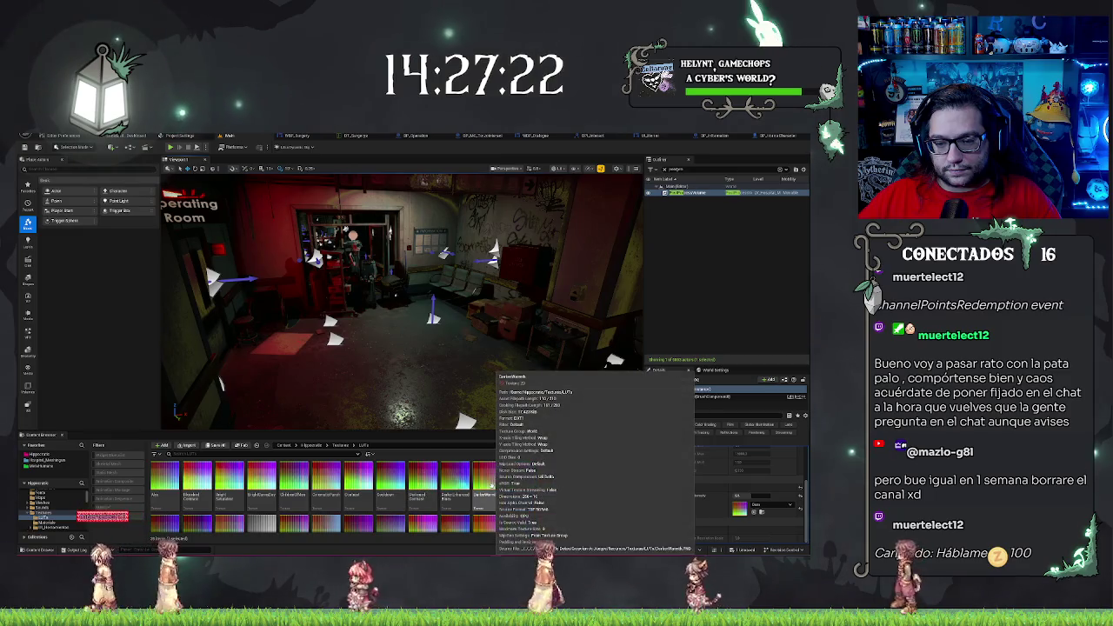
{"action": "scroll", "coordinate": [518, 493], "scroll_direction": "down", "scroll_amount": 1}
Select the next LUT and edit the Color Grading LUT Intensity value
{"action": "left_click", "coordinate": [519, 500]}
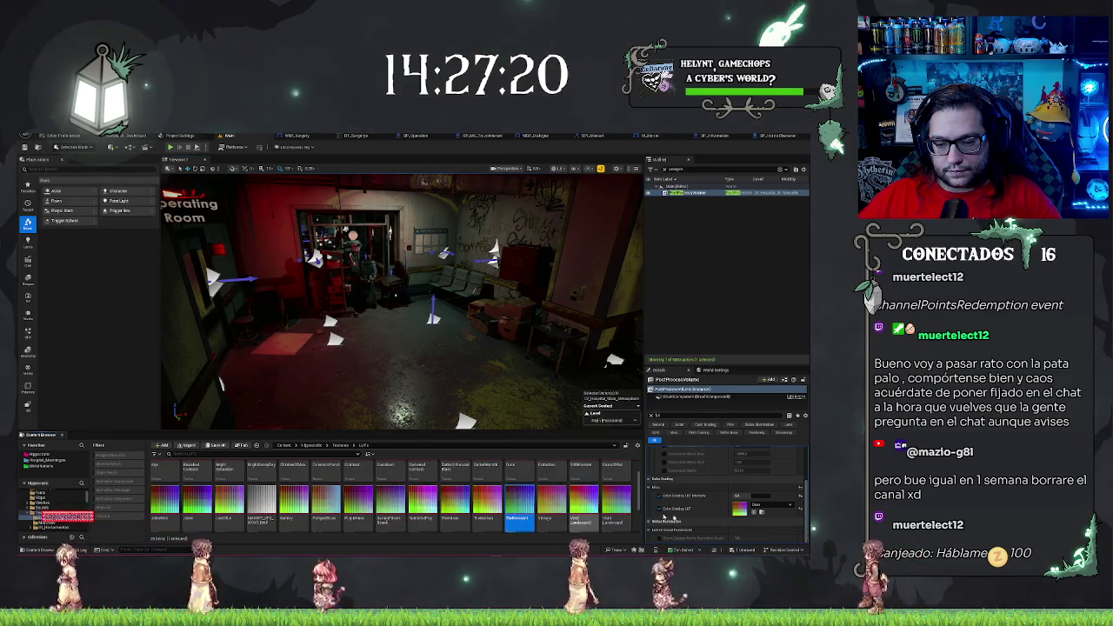
{"action": "left_click_drag", "start_coordinate": [400, 300], "coordinate": [400, 300]}
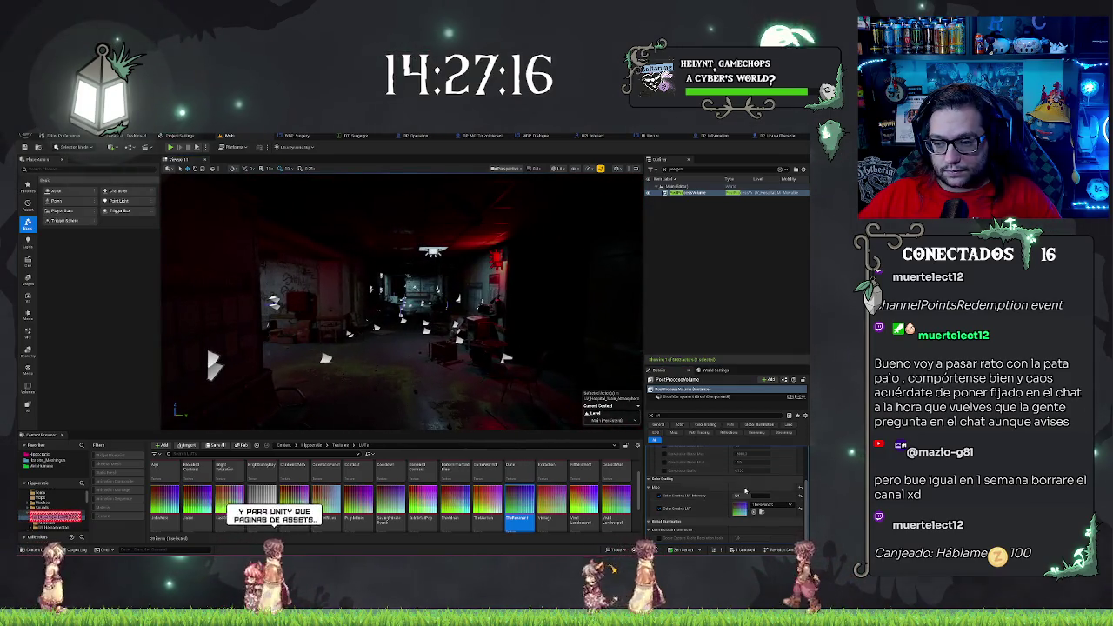
{"action": "left_click", "coordinate": [754, 495]}
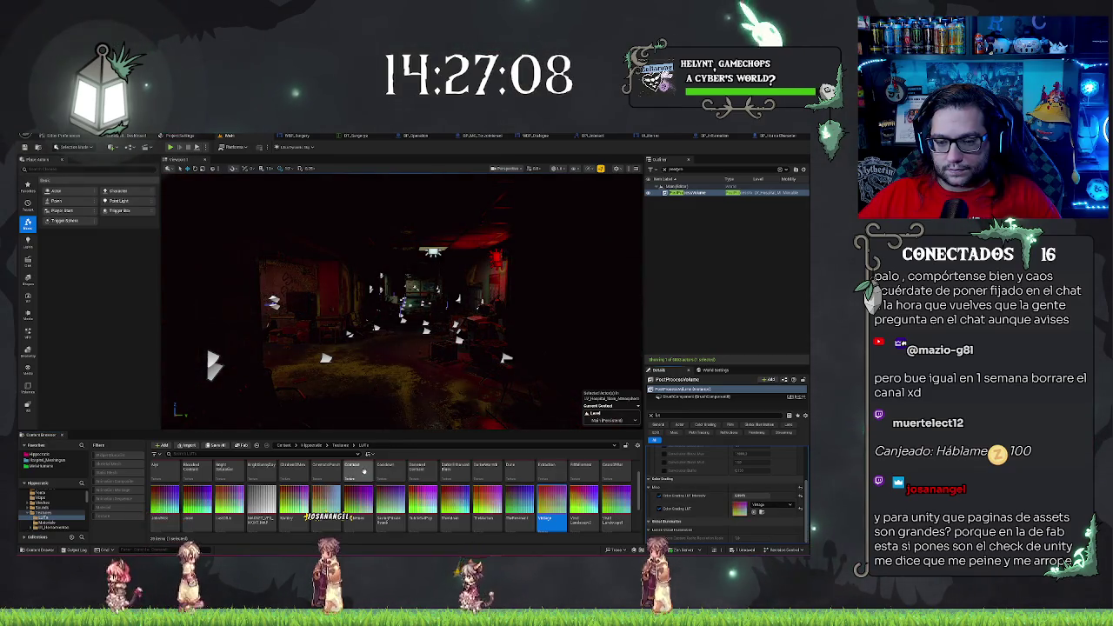
{"action": "scroll", "coordinate": [376, 477], "scroll_direction": "down", "scroll_amount": 2}
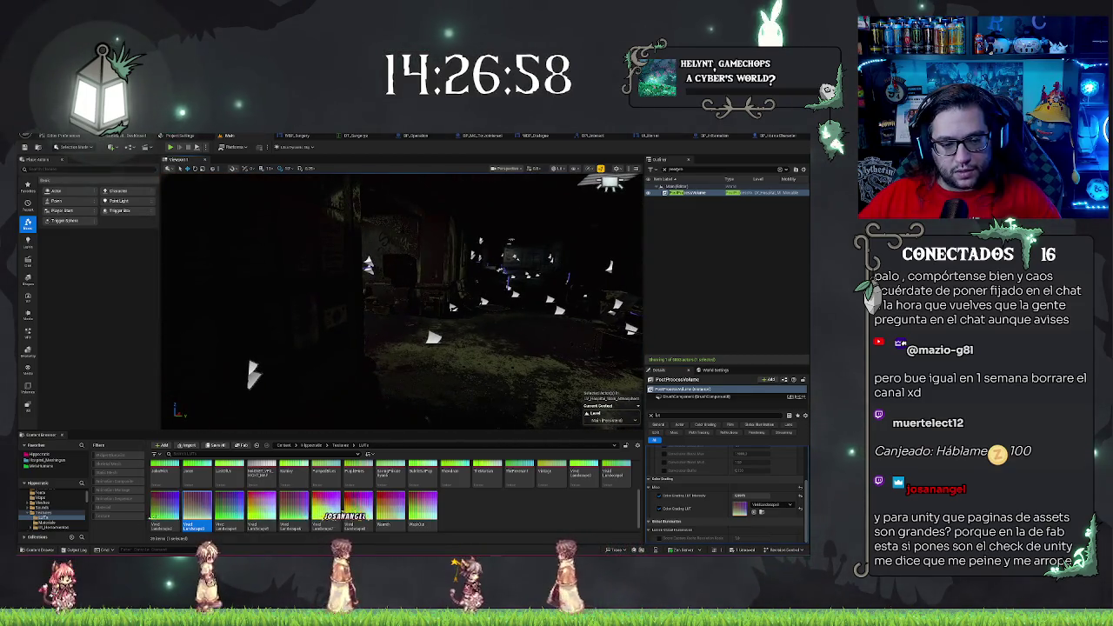
Apply a greener LUT, fly down the corridor with W, and apply a darker teal grade
{"action": "left_click", "coordinate": [754, 512]}
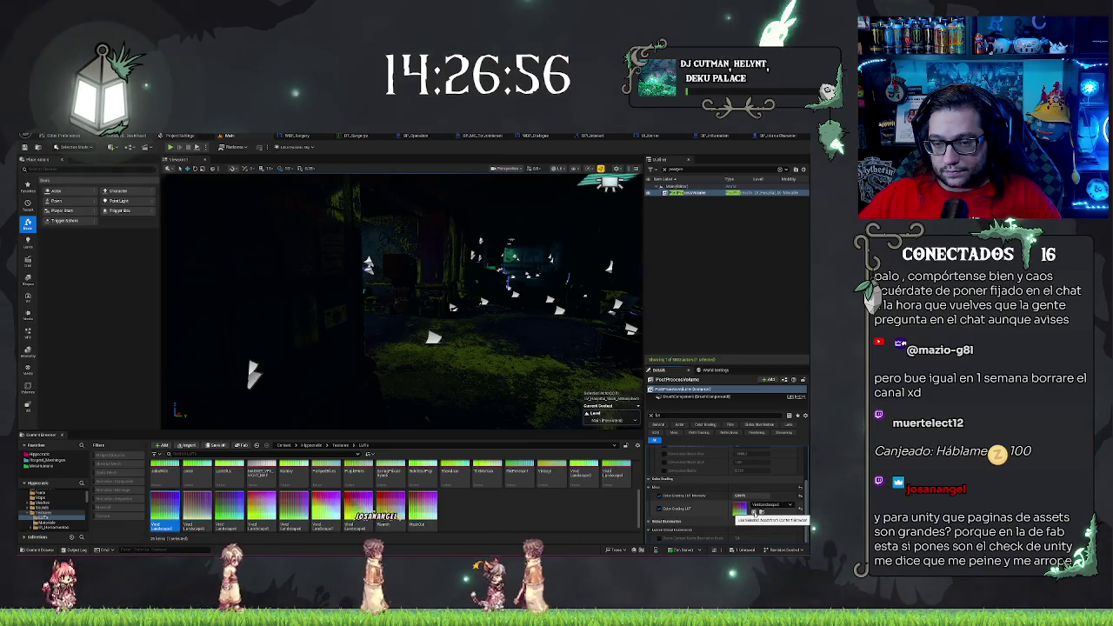
{"action": "key", "text": "w"}
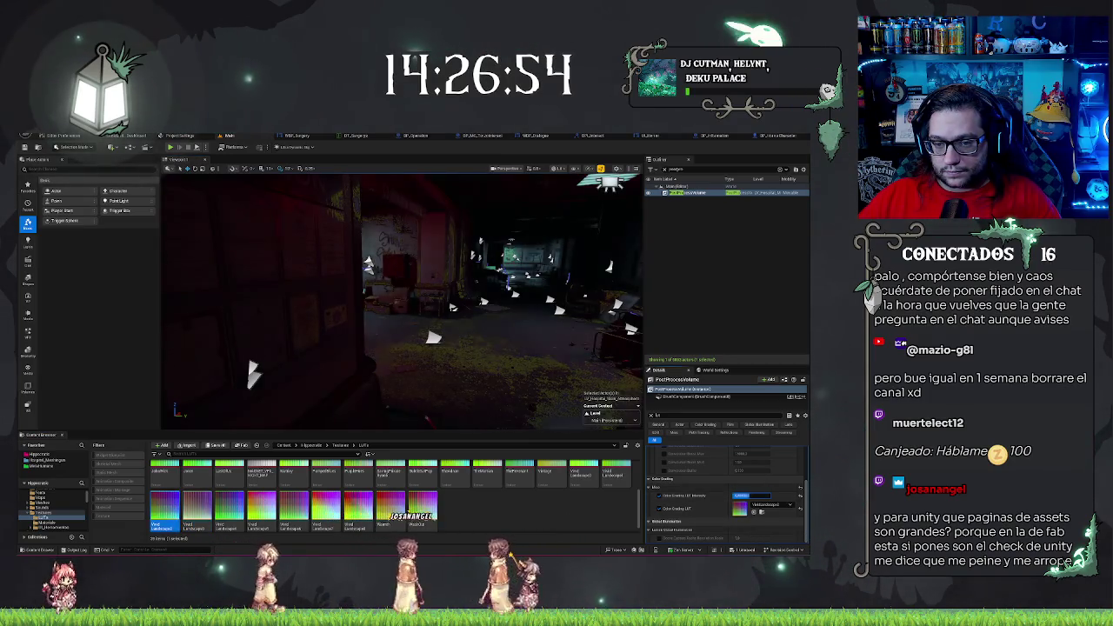
{"action": "key", "text": "w"}
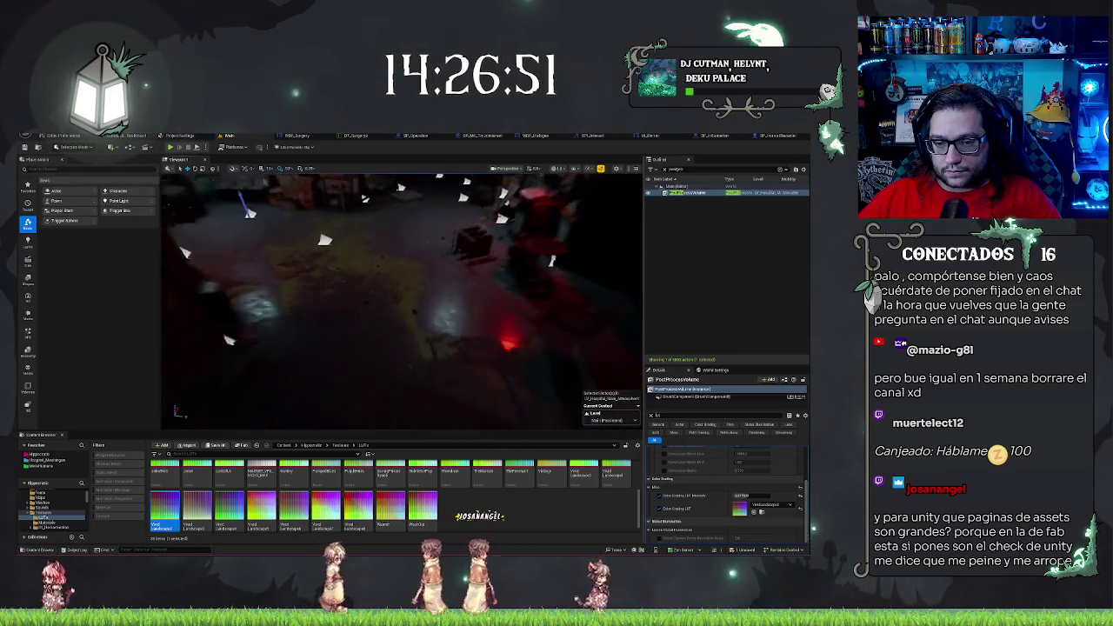
{"action": "key", "text": "w"}
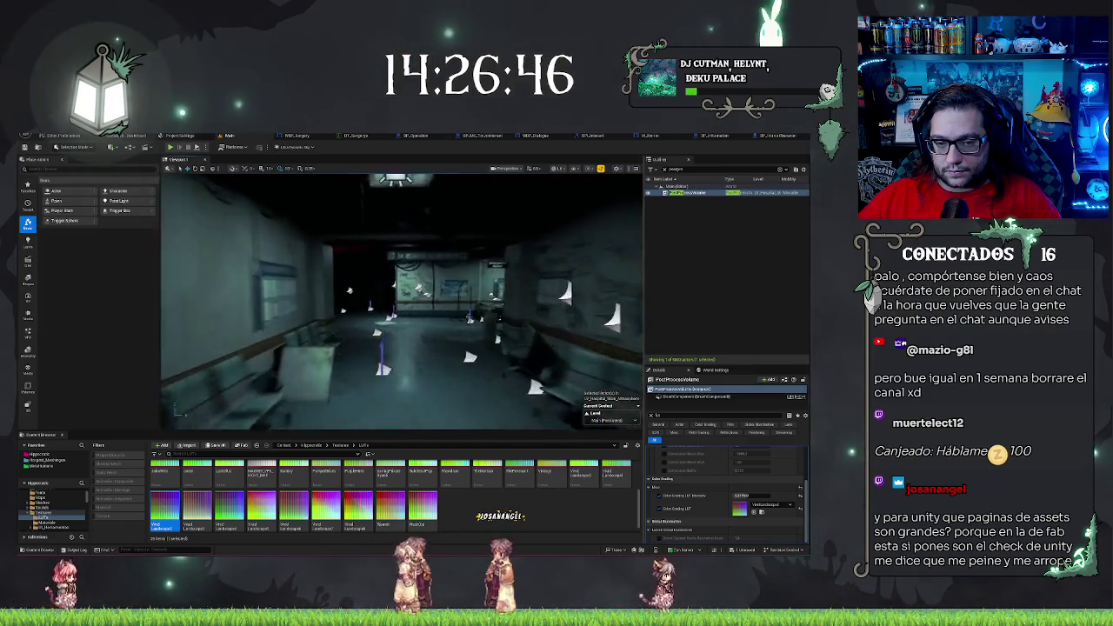
{"action": "left_click", "coordinate": [752, 495]}
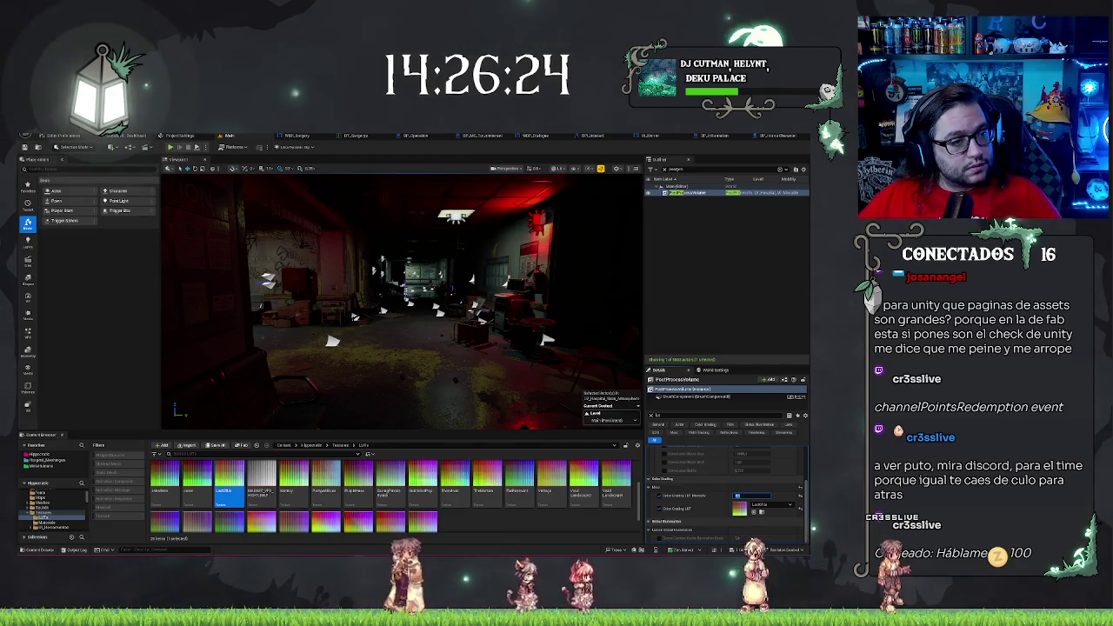
Switch from Unreal Engine over to the Fab store
{"action": "key", "text": "alt+Tab"}
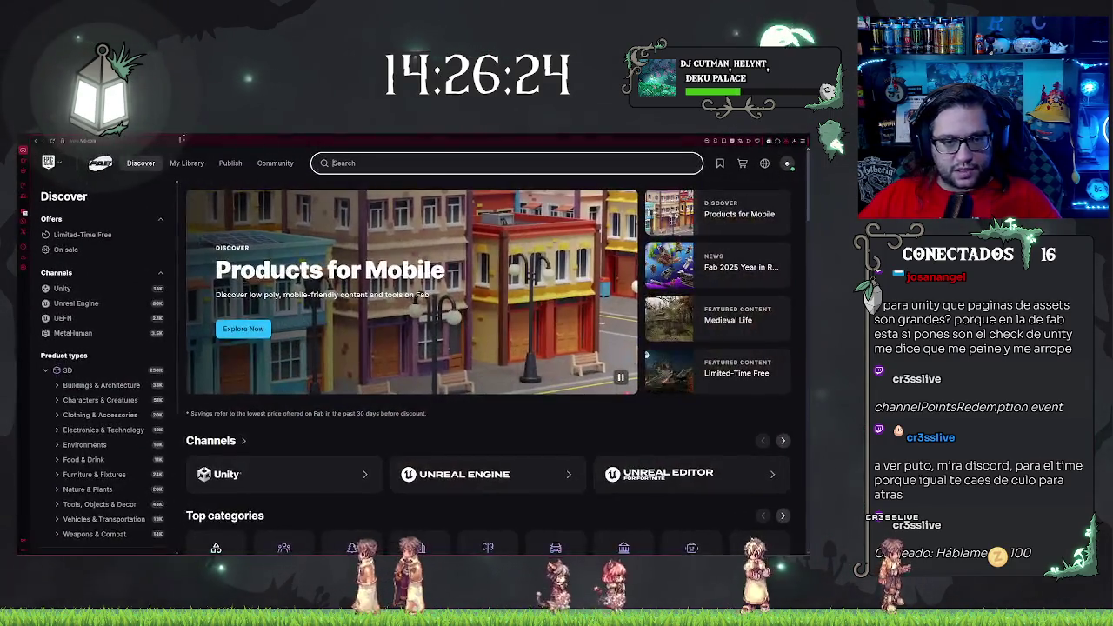
Browse the Unity channel products in Fab
{"action": "mouse_move", "coordinate": [138, 165]}
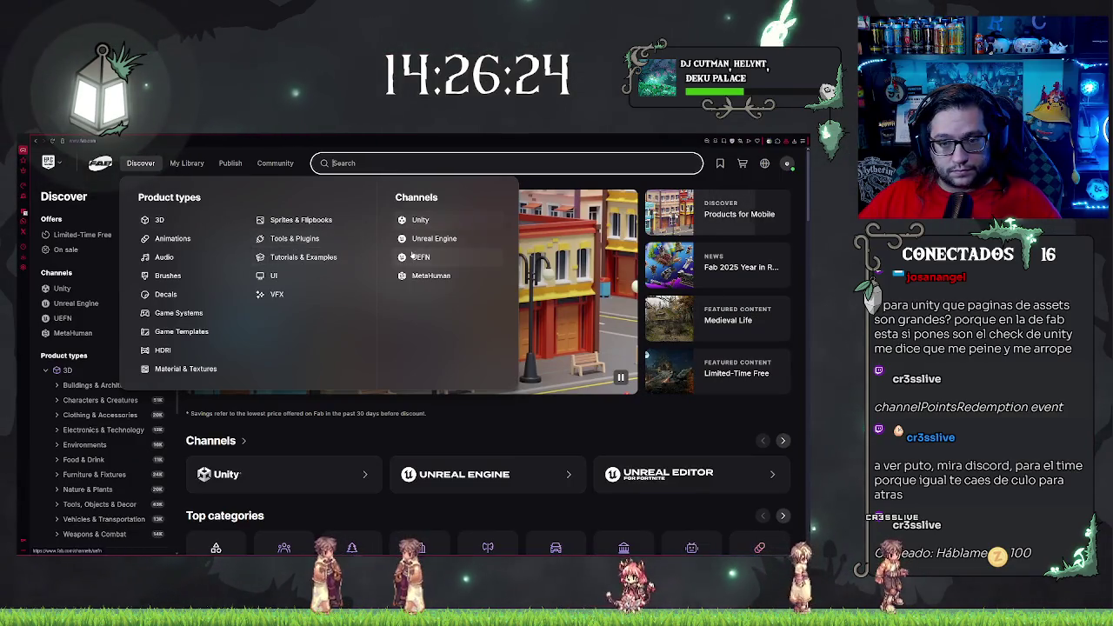
{"action": "left_click", "coordinate": [418, 220]}
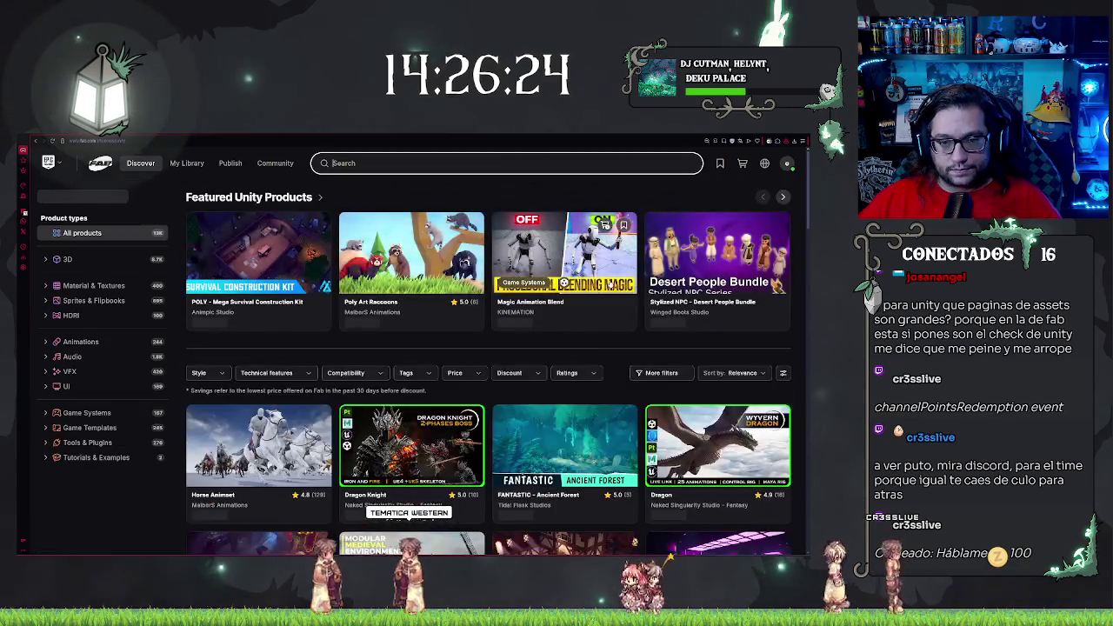
{"action": "scroll", "coordinate": [587, 325], "scroll_direction": "down", "scroll_amount": 5}
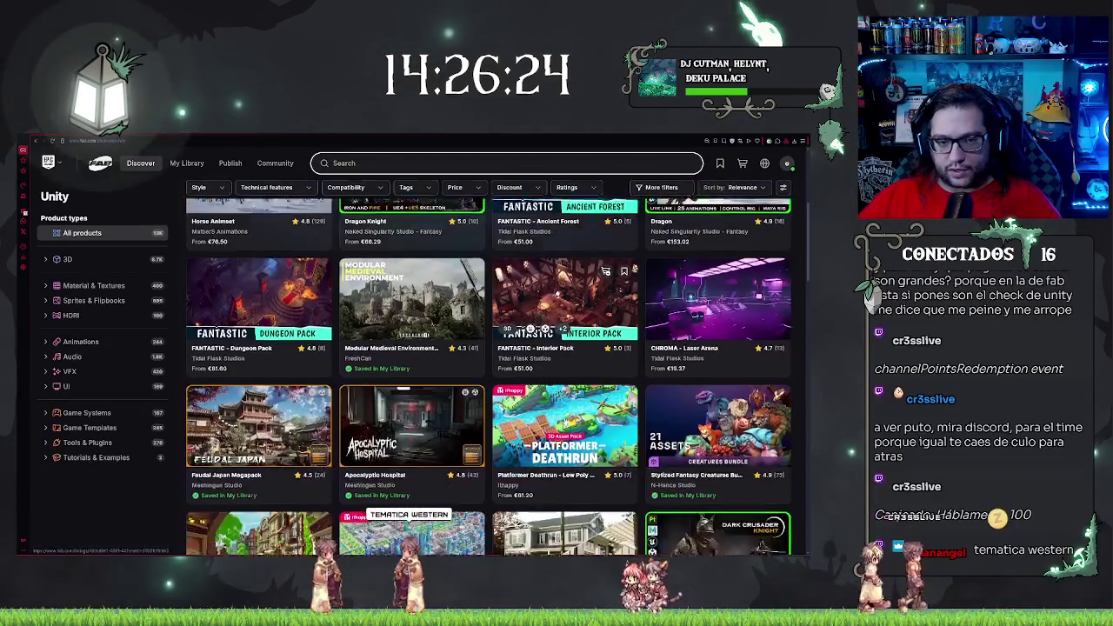
{"action": "scroll", "coordinate": [565, 418], "scroll_direction": "down", "scroll_amount": 2}
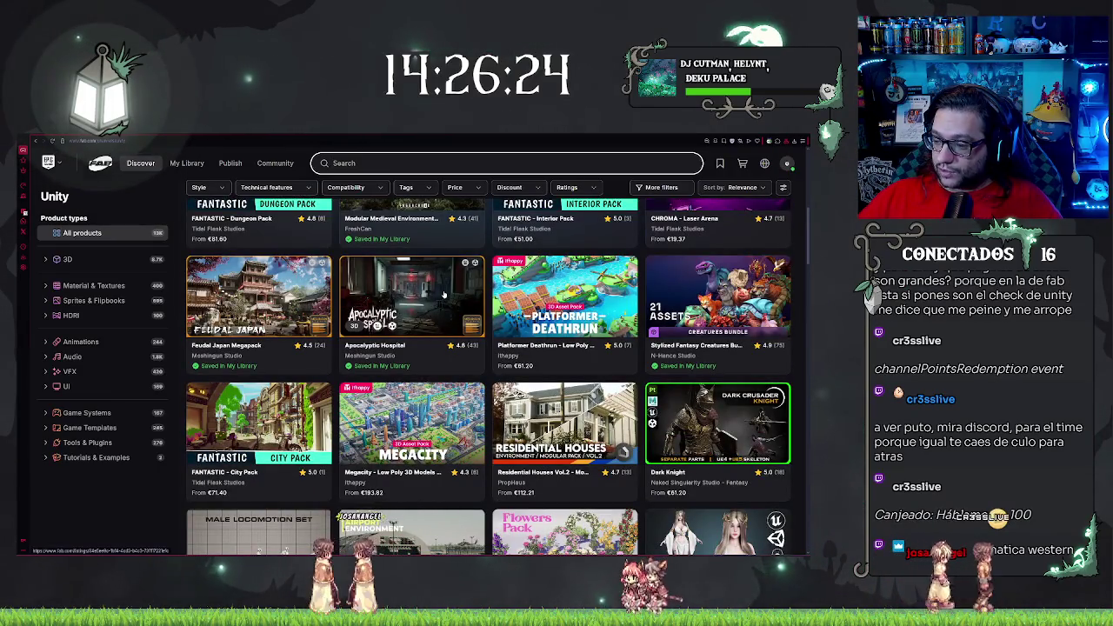
View the Apocalyptic Hospital gallery images, then return to the Unity listing's search field
{"action": "left_click", "coordinate": [433, 319]}
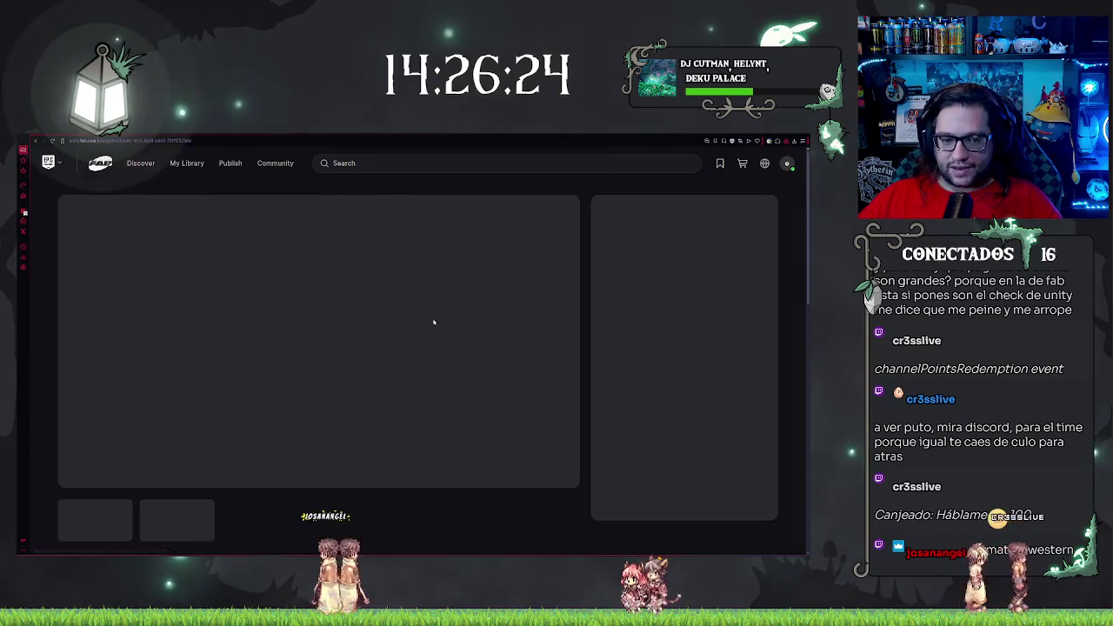
{"action": "scroll", "coordinate": [352, 340], "scroll_direction": "down", "scroll_amount": 2}
{"action": "scroll", "coordinate": [363, 346], "scroll_direction": "up", "scroll_amount": 2}
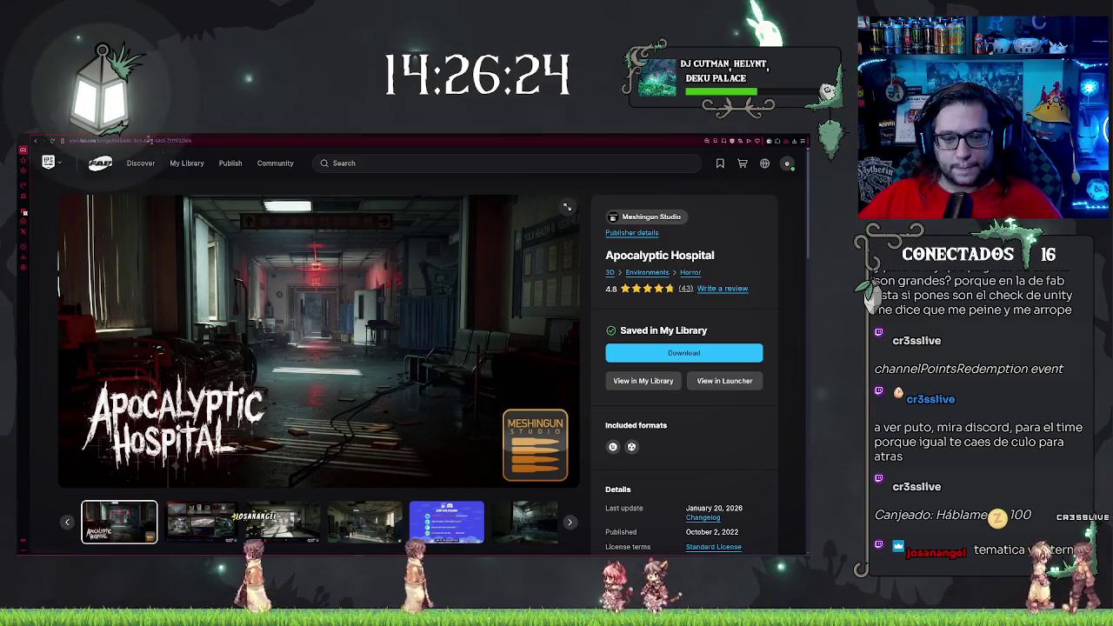
{"action": "left_click", "coordinate": [340, 537]}
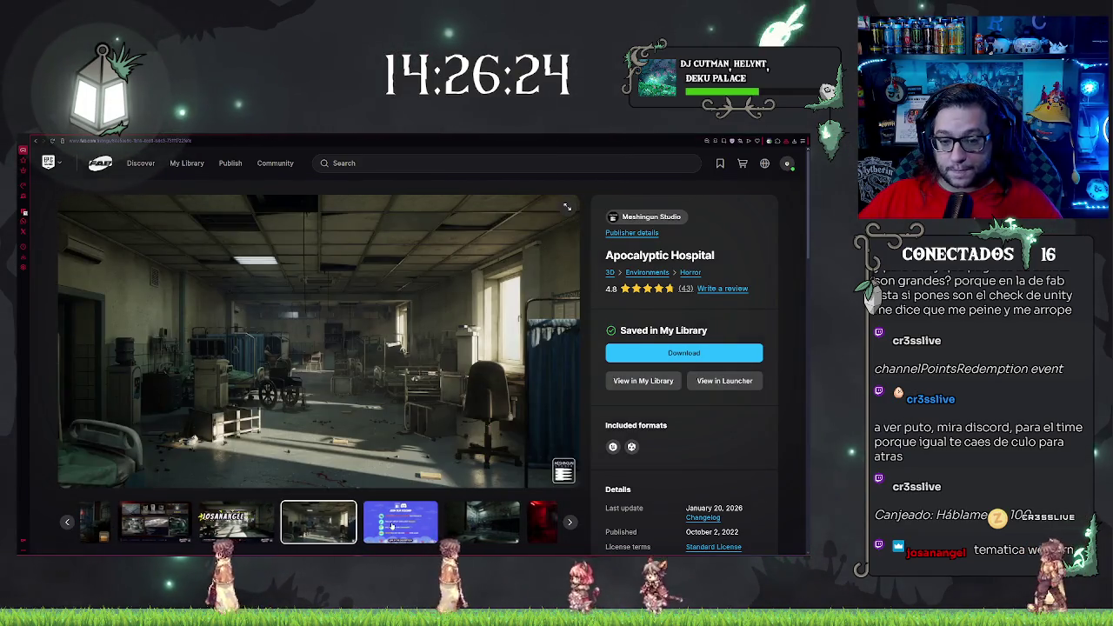
{"action": "left_click", "coordinate": [400, 521]}
{"action": "key", "text": "alt+Left"}
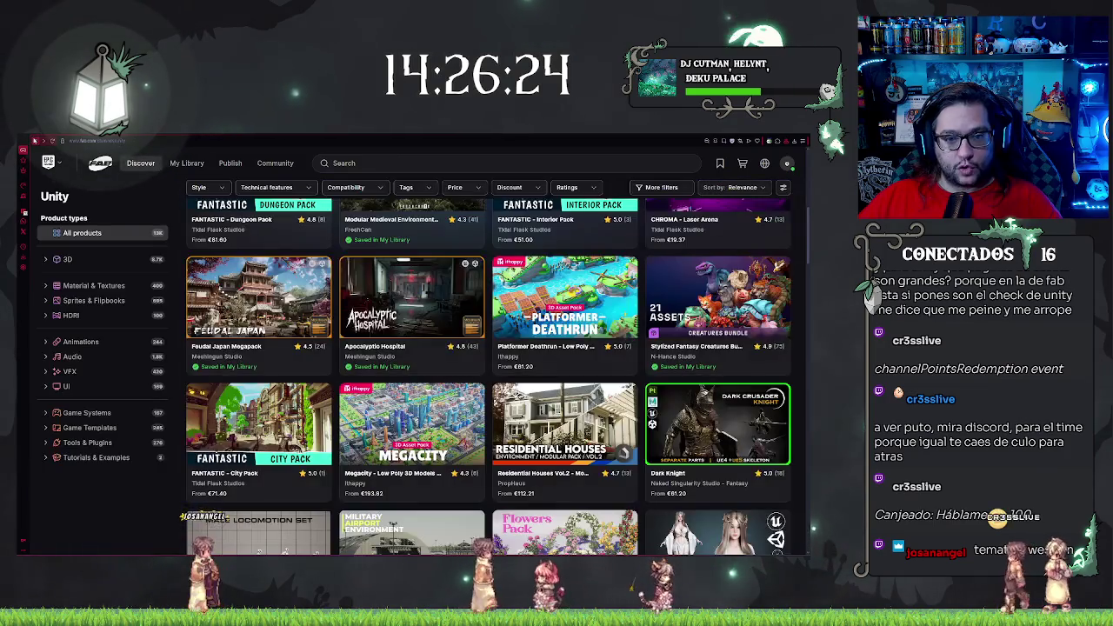
{"action": "left_click", "coordinate": [344, 163]}
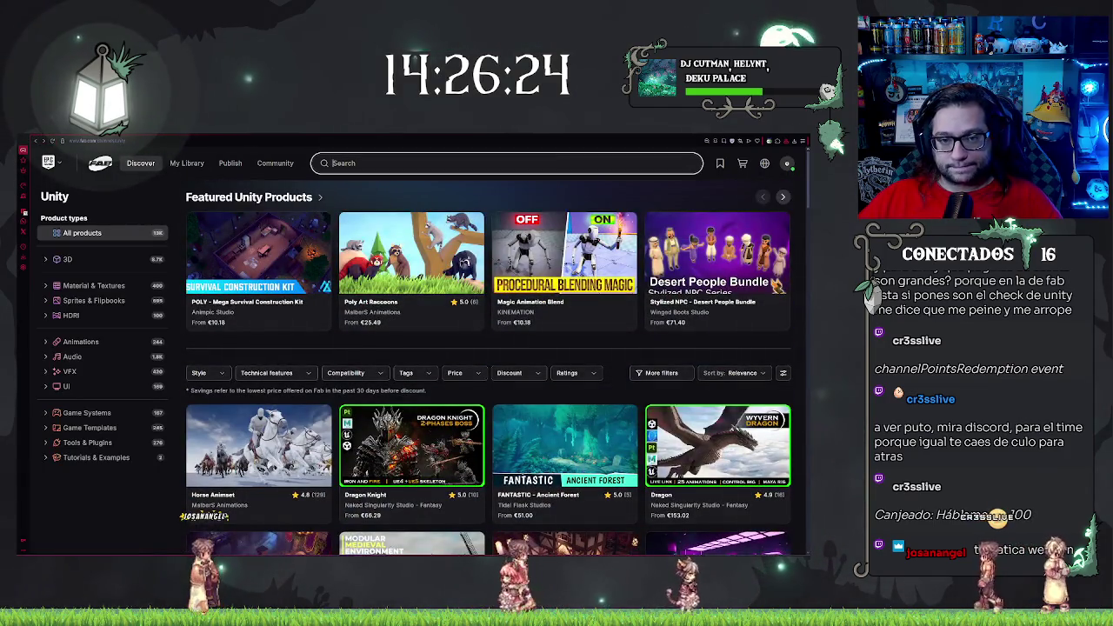
Search Unity assets for 'west' and view The Wild West town environment's preview images
{"action": "type", "text": "west"}
{"action": "key", "text": "Return"}
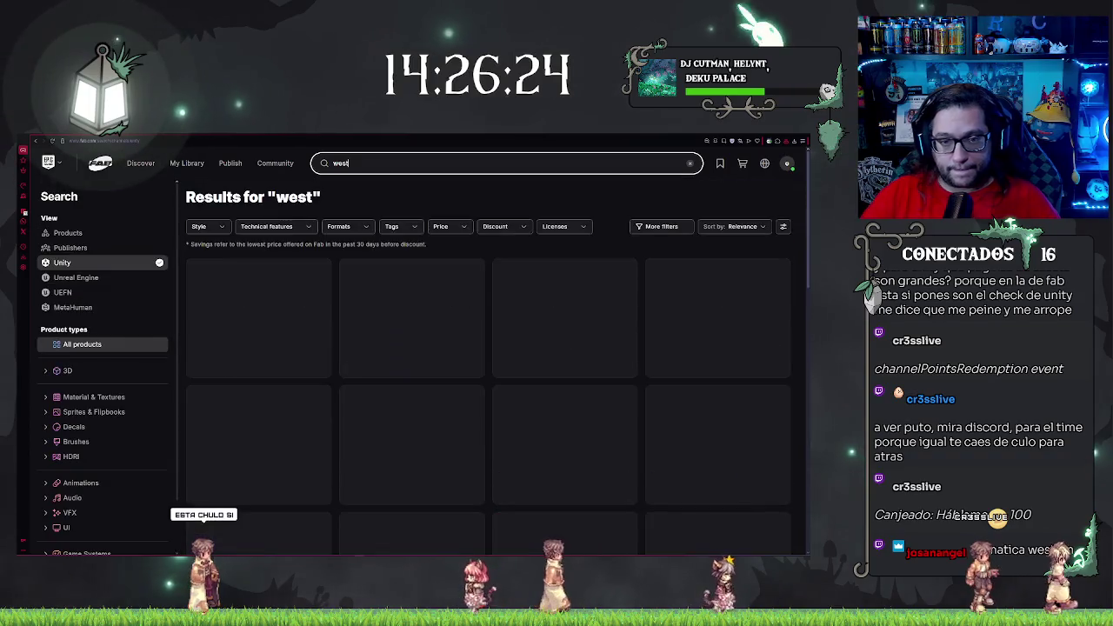
{"action": "left_click", "coordinate": [348, 163]}
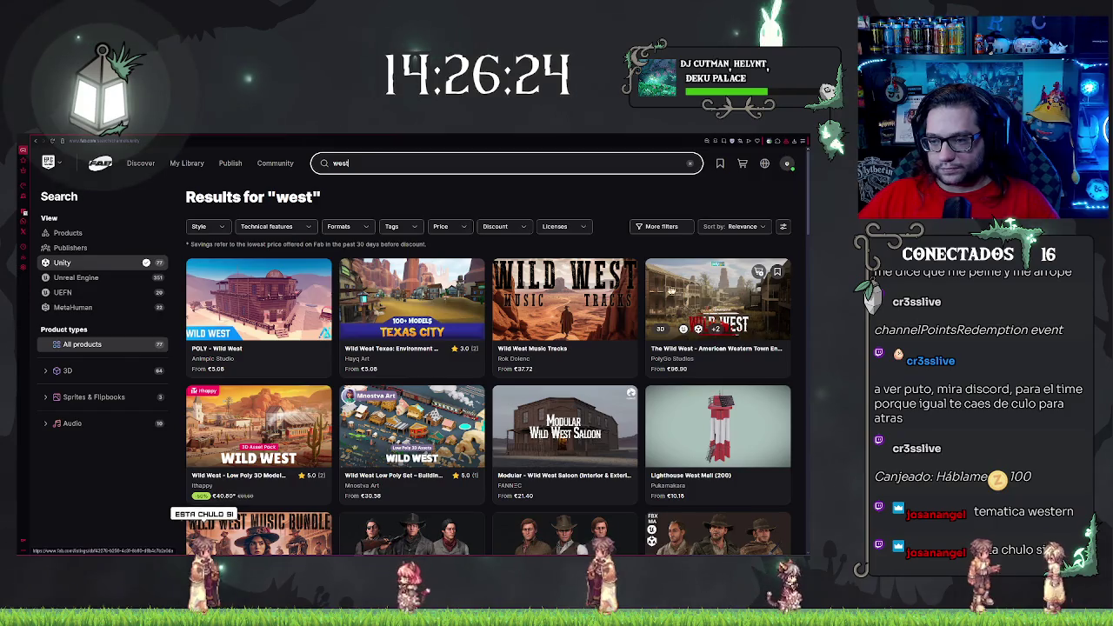
{"action": "left_click", "coordinate": [706, 299]}
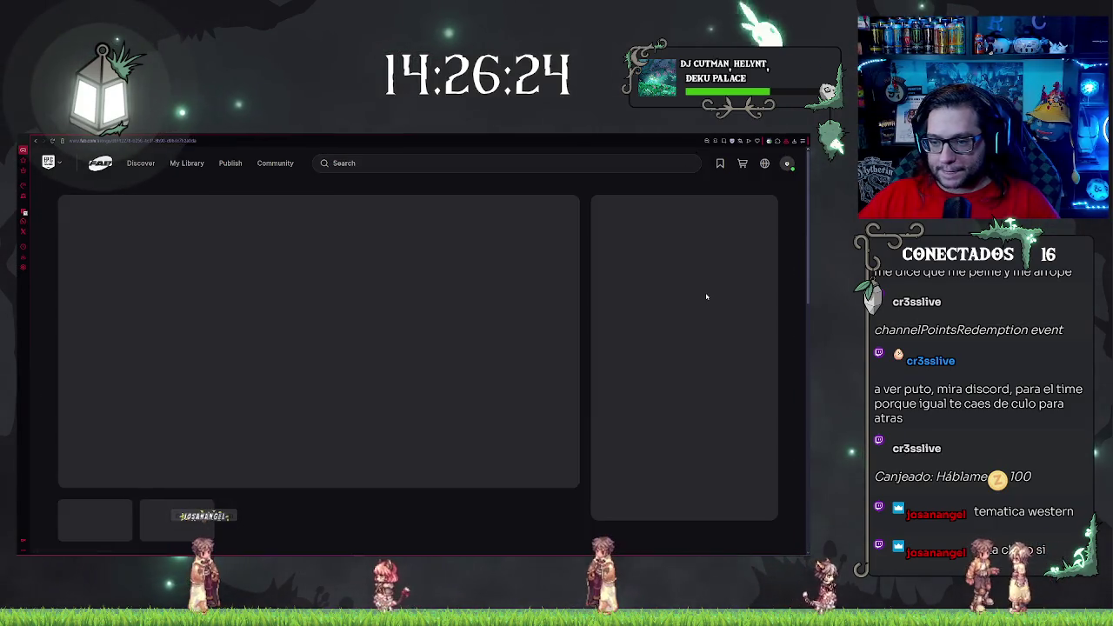
{"action": "left_click", "coordinate": [201, 522]}
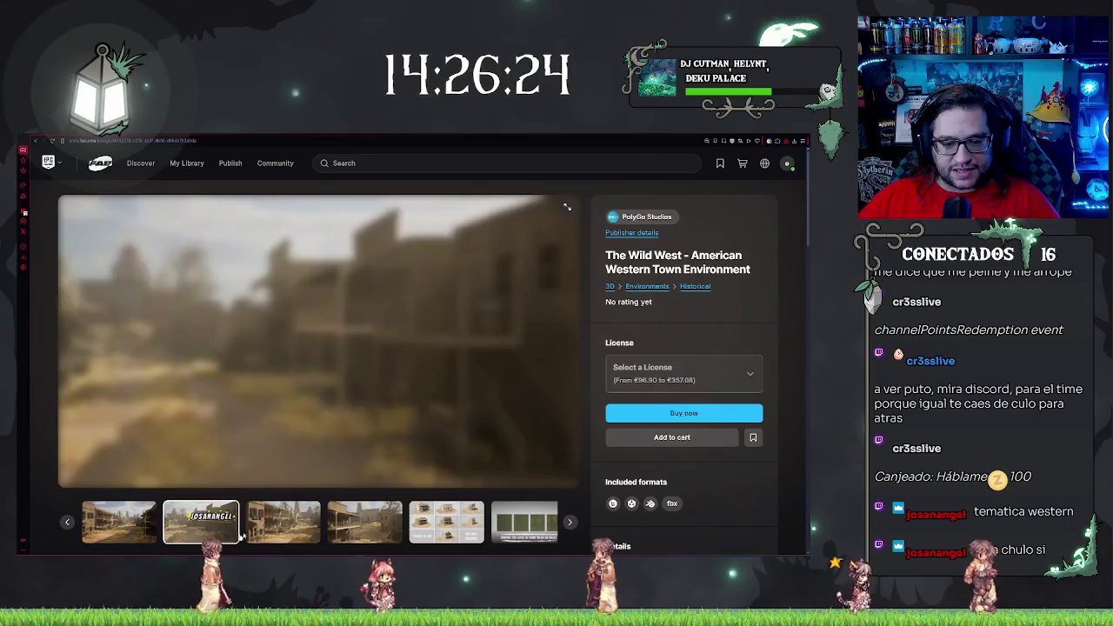
{"action": "left_click", "coordinate": [283, 522]}
{"action": "left_click", "coordinate": [352, 525]}
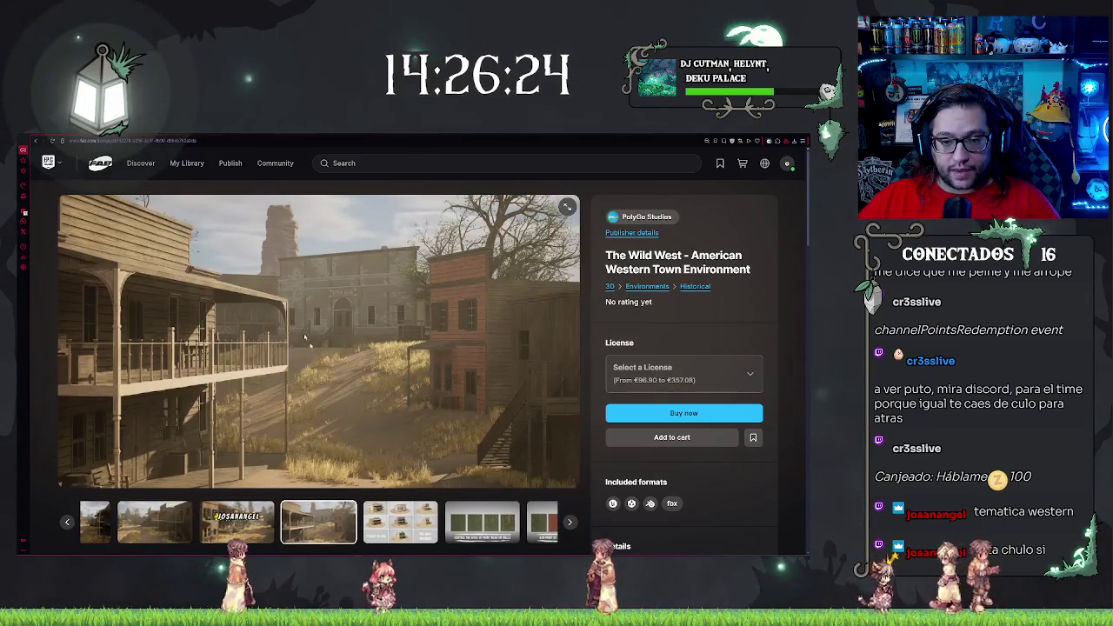
Return to the 'west' results and scroll through the Wild West packs and Old West assets
{"action": "key", "text": "alt+Left"}
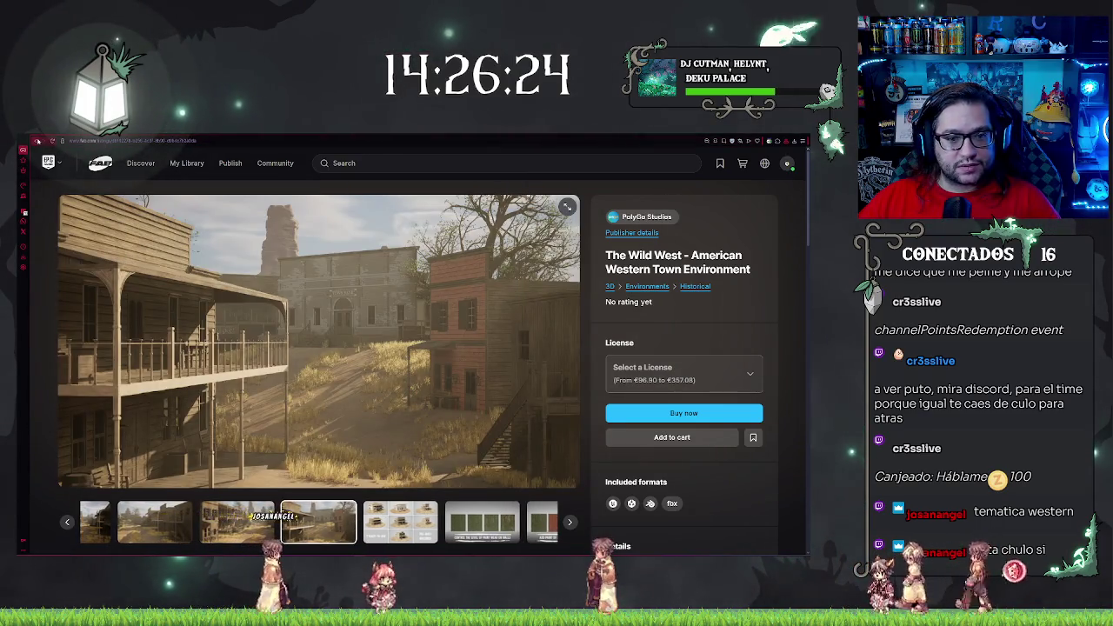
{"action": "scroll", "coordinate": [492, 246], "scroll_direction": "down", "scroll_amount": 5}
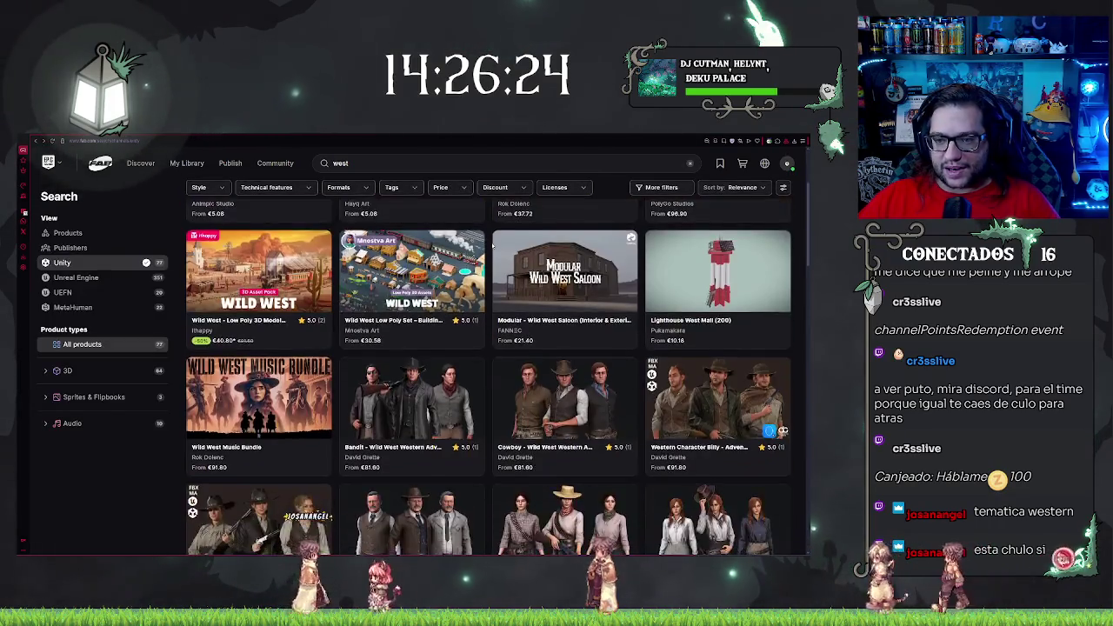
{"action": "scroll", "coordinate": [485, 259], "scroll_direction": "up", "scroll_amount": 1}
{"action": "scroll", "coordinate": [484, 262], "scroll_direction": "down", "scroll_amount": 4}
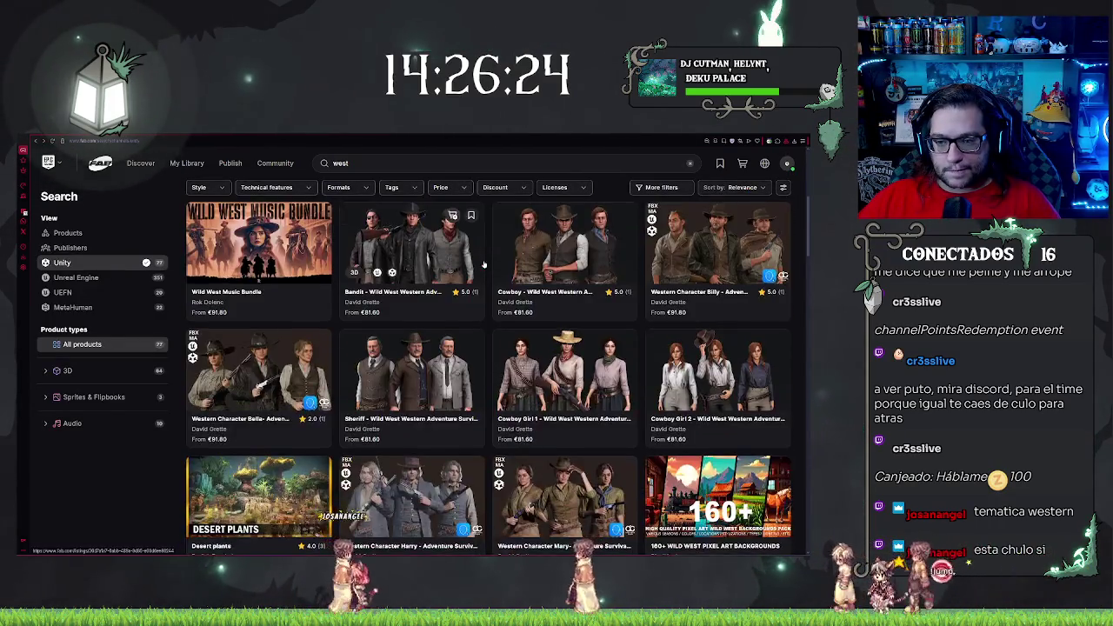
{"action": "scroll", "coordinate": [484, 263], "scroll_direction": "up", "scroll_amount": 2}
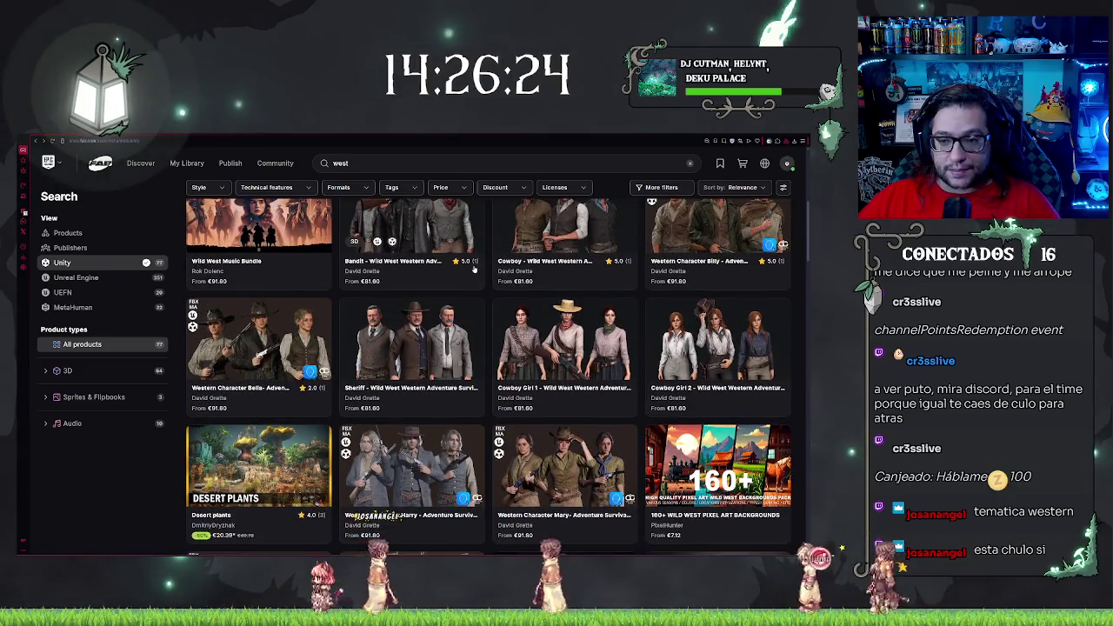
{"action": "scroll", "coordinate": [413, 340], "scroll_direction": "down", "scroll_amount": 2}
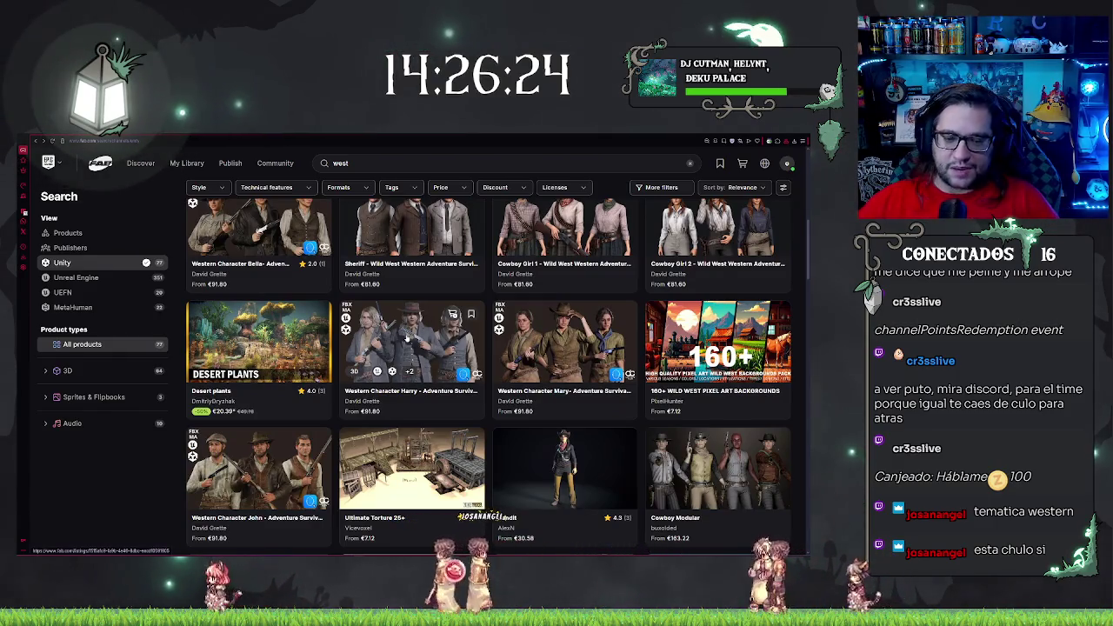
{"action": "scroll", "coordinate": [490, 404], "scroll_direction": "down", "scroll_amount": 2}
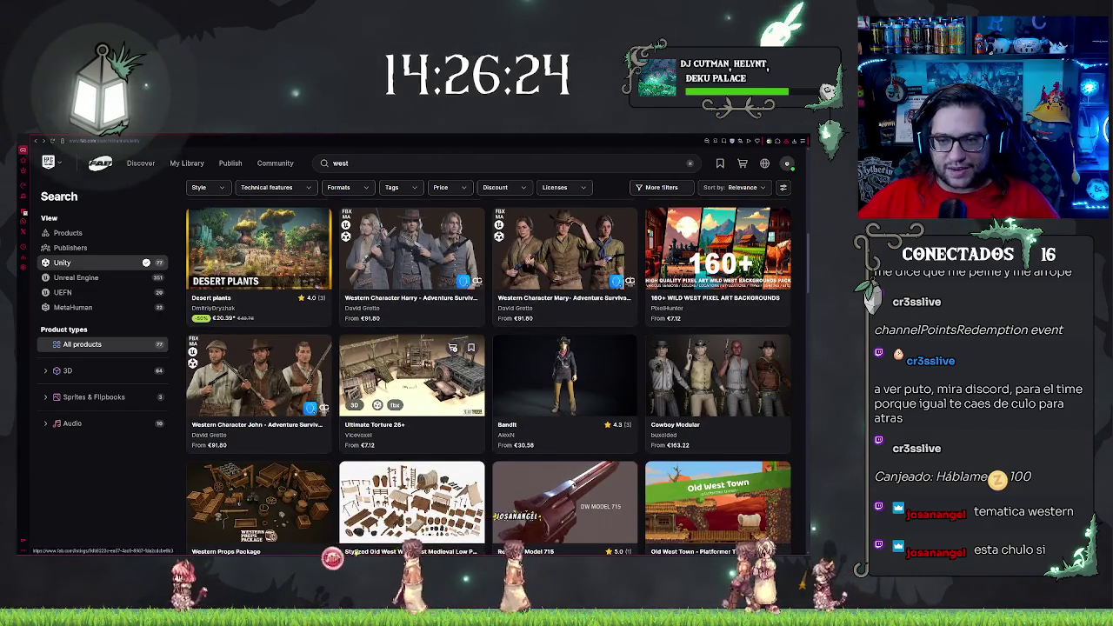
{"action": "scroll", "coordinate": [413, 374], "scroll_direction": "up", "scroll_amount": 5}
View the Cowboy Girl 1 product's face close-up, then return to the west search results
{"action": "left_click", "coordinate": [266, 290]}
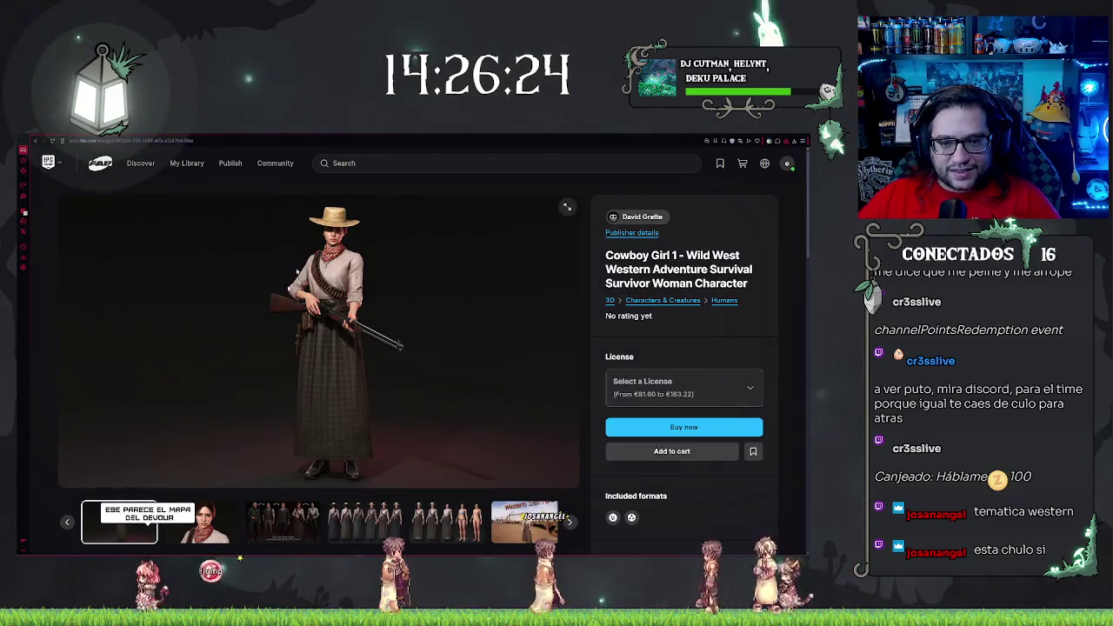
{"action": "left_click", "coordinate": [201, 521]}
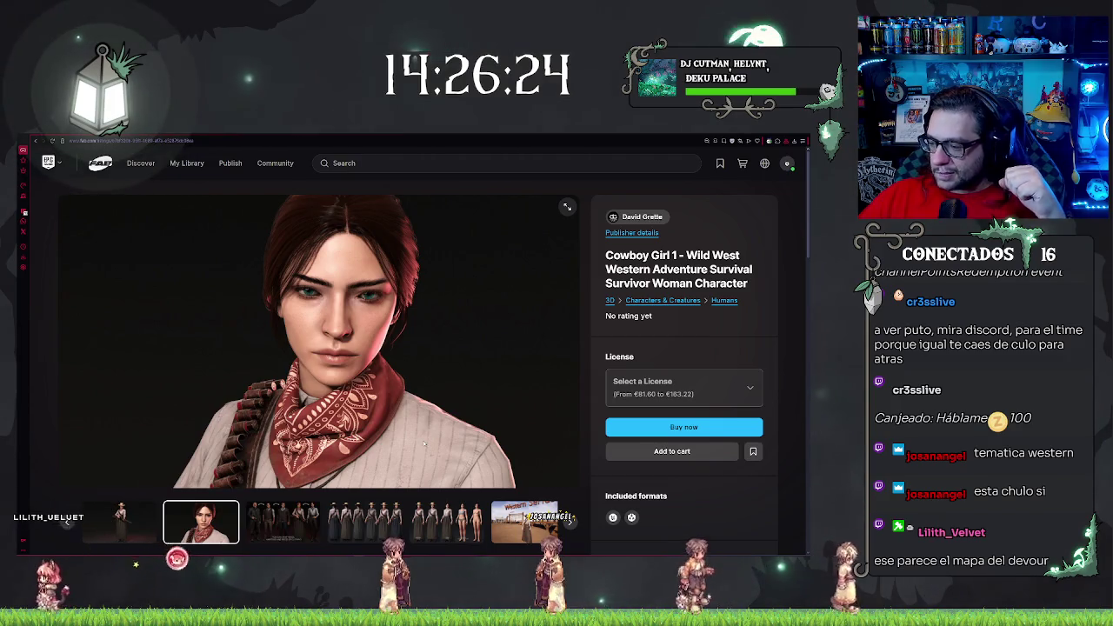
{"action": "left_click", "coordinate": [48, 163]}
{"action": "key", "text": "alt+Left"}
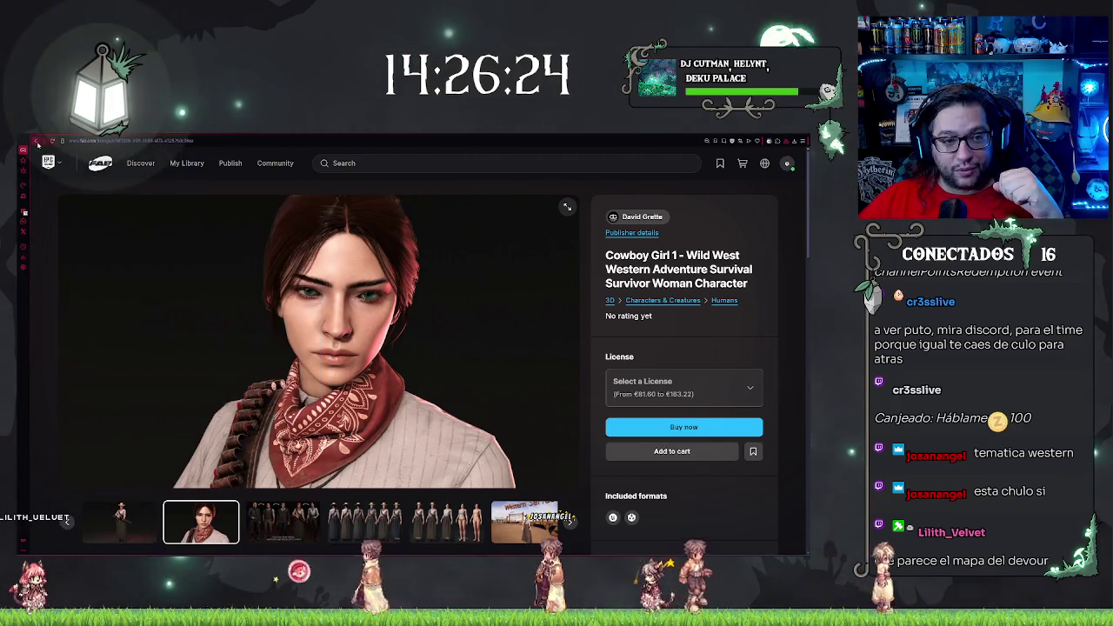
{"action": "key", "text": "alt+Left"}
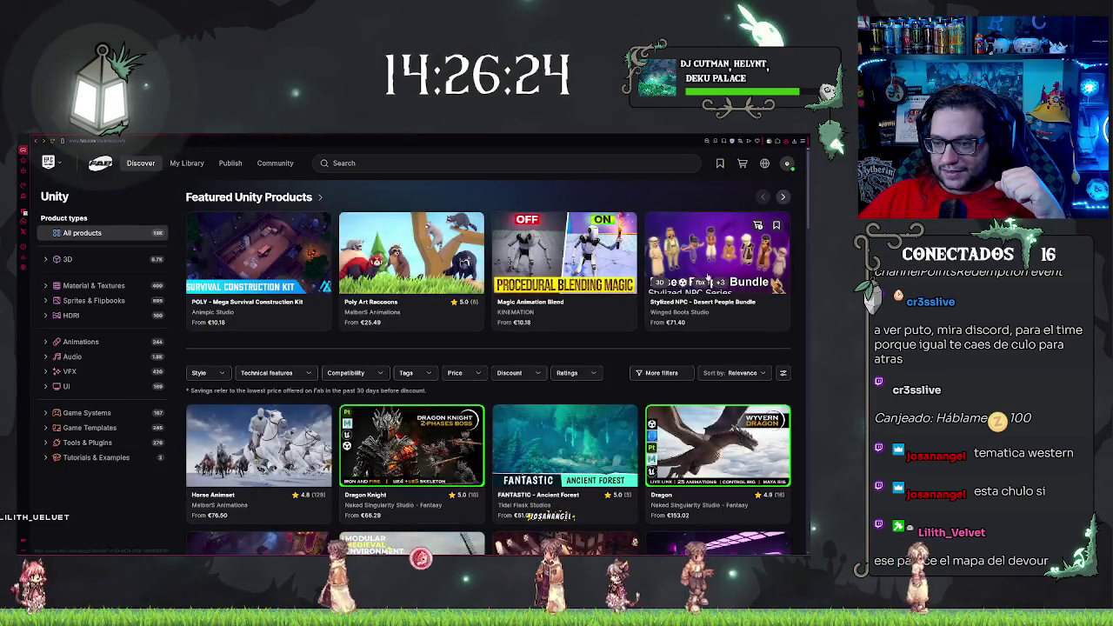
{"action": "key", "text": "alt+Right"}
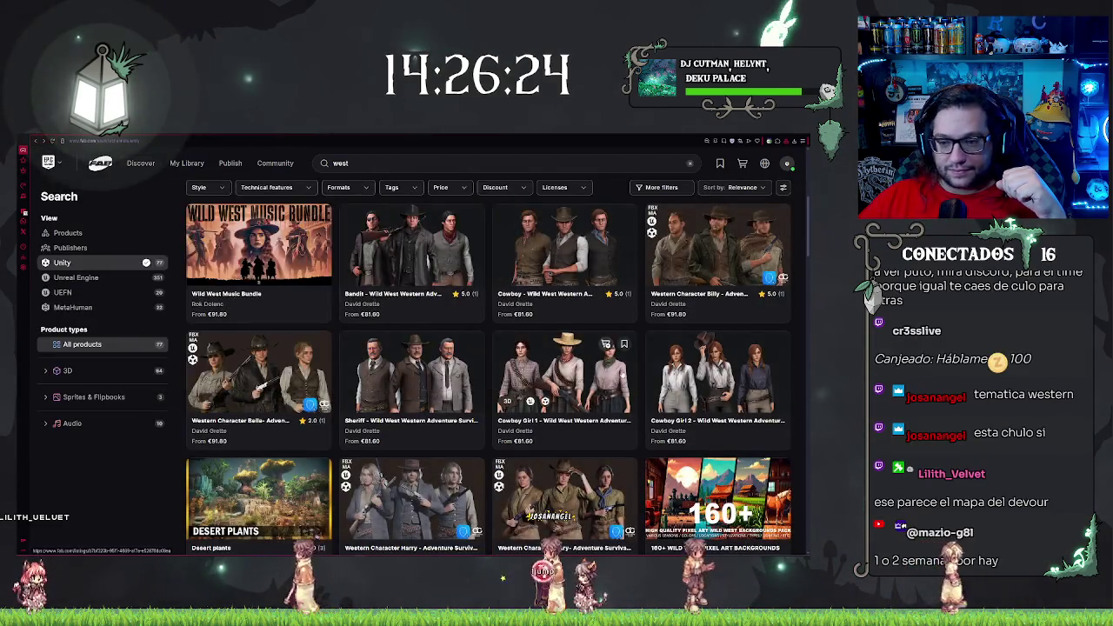
Open The Wild West - American Western Town Environment and browse its preview images
{"action": "left_click", "coordinate": [678, 298]}
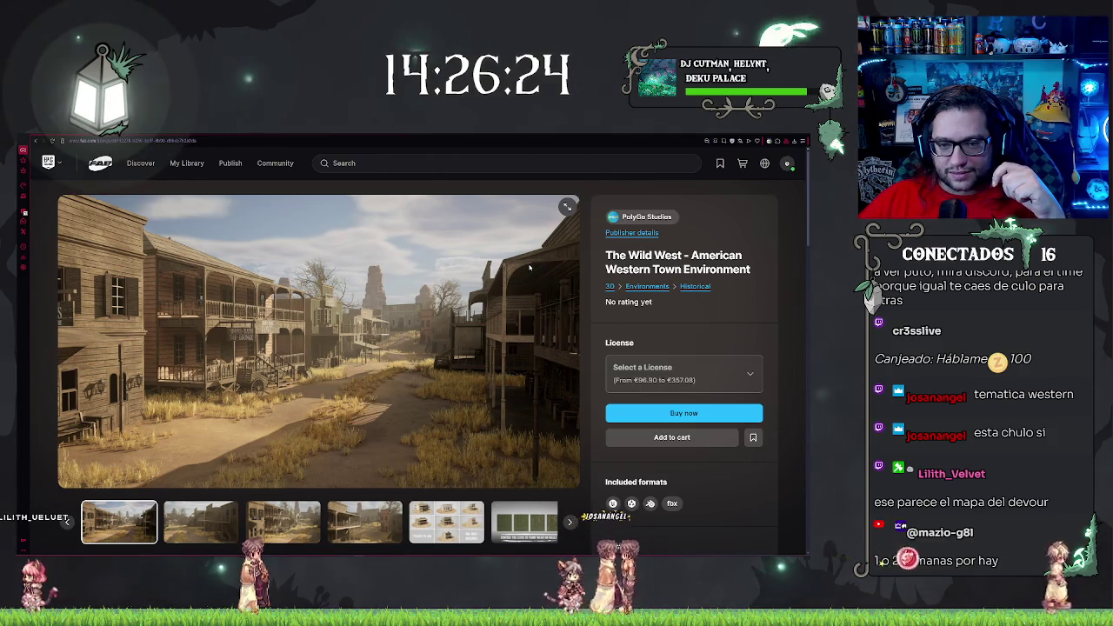
{"action": "left_click", "coordinate": [365, 521]}
{"action": "left_click", "coordinate": [283, 521]}
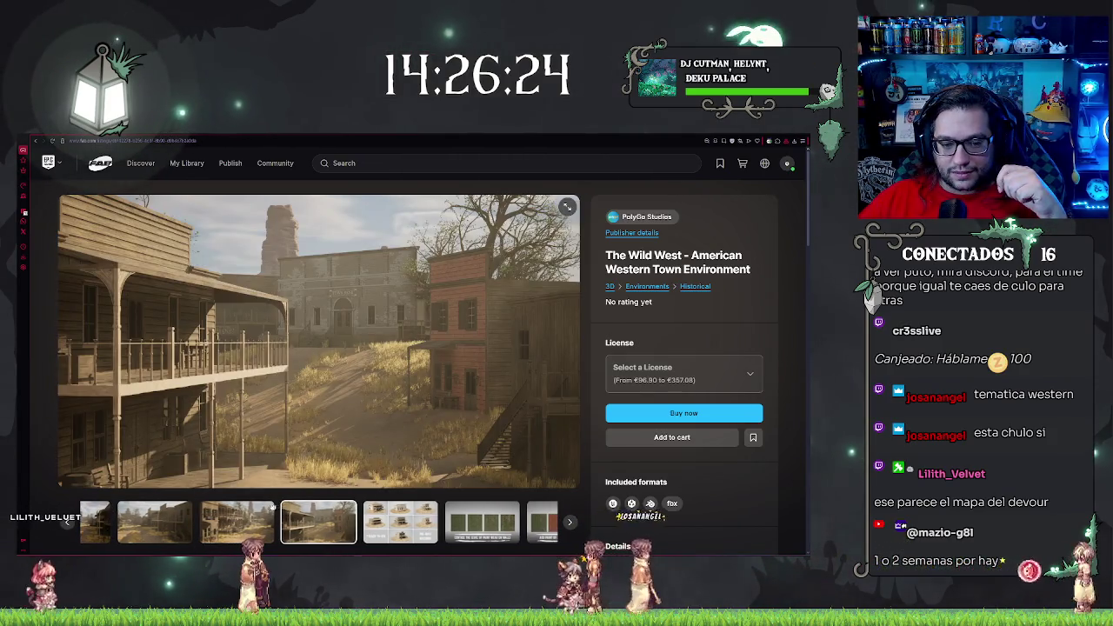
{"action": "left_click", "coordinate": [228, 521]}
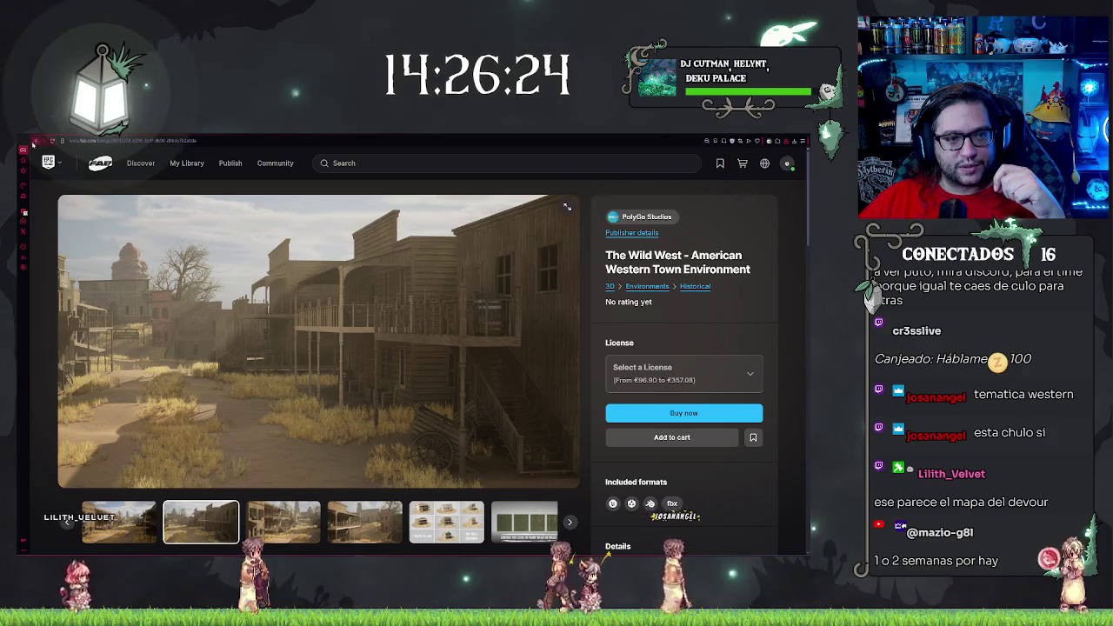
{"action": "left_click", "coordinate": [33, 142]}
{"action": "scroll", "coordinate": [487, 374], "scroll_direction": "down", "scroll_amount": 5}
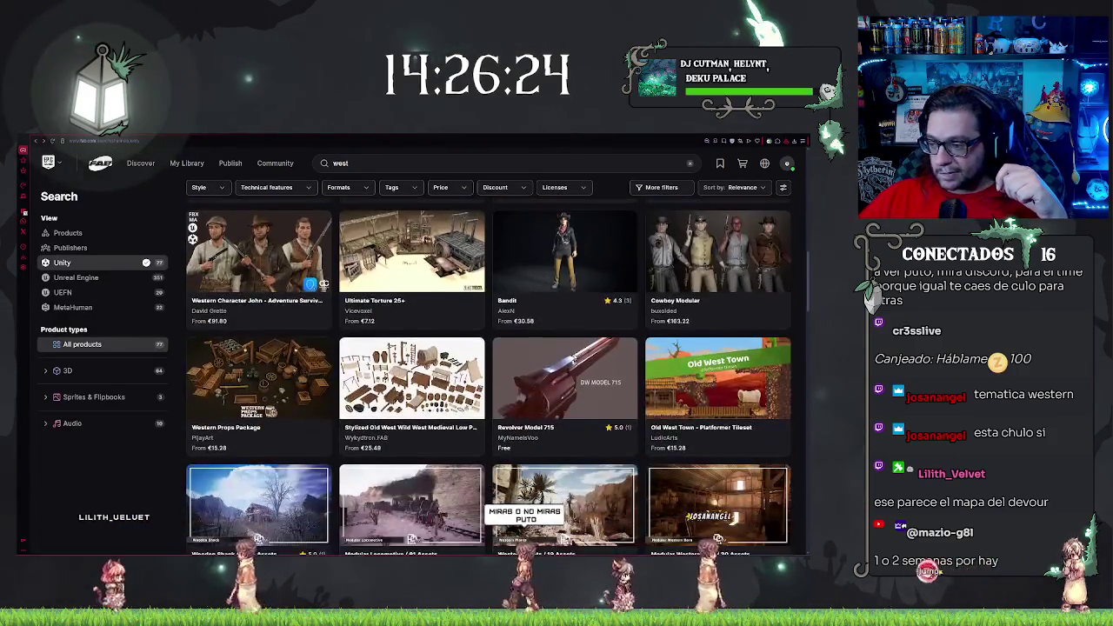
Scroll back up the west results and bring the Discord window to the front
{"action": "scroll", "coordinate": [575, 355], "scroll_direction": "up", "scroll_amount": 1}
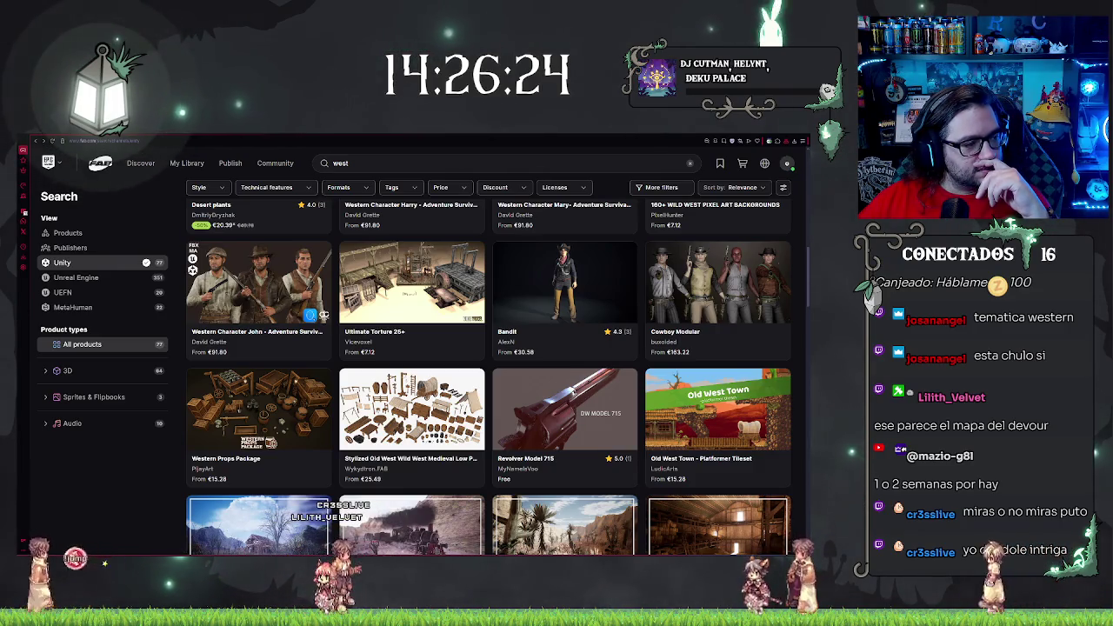
{"action": "key", "text": "alt+Tab"}
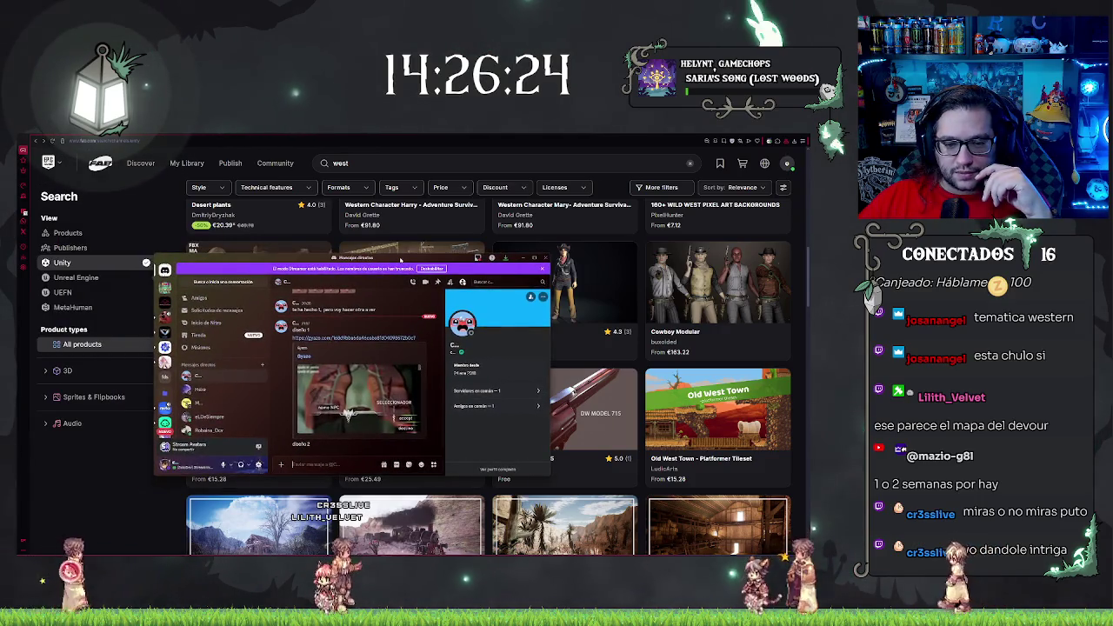
Nudge the Discord window into place and enlarge a shared design image from the DM
{"action": "left_click_drag", "start_coordinate": [401, 259], "coordinate": [401, 250]}
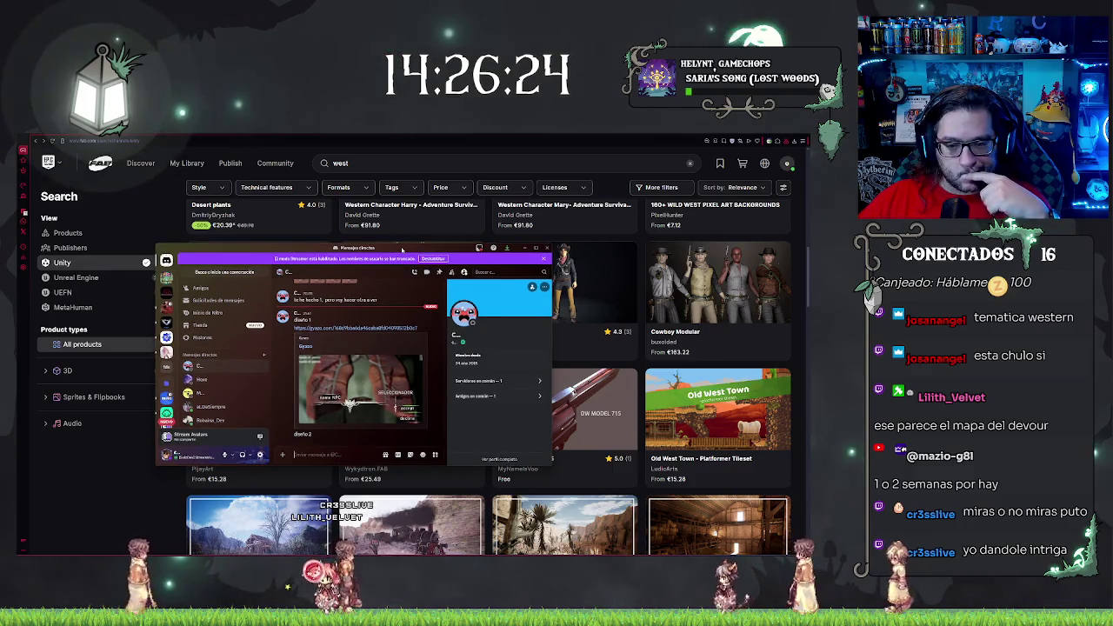
{"action": "left_click_drag", "start_coordinate": [401, 250], "coordinate": [397, 249]}
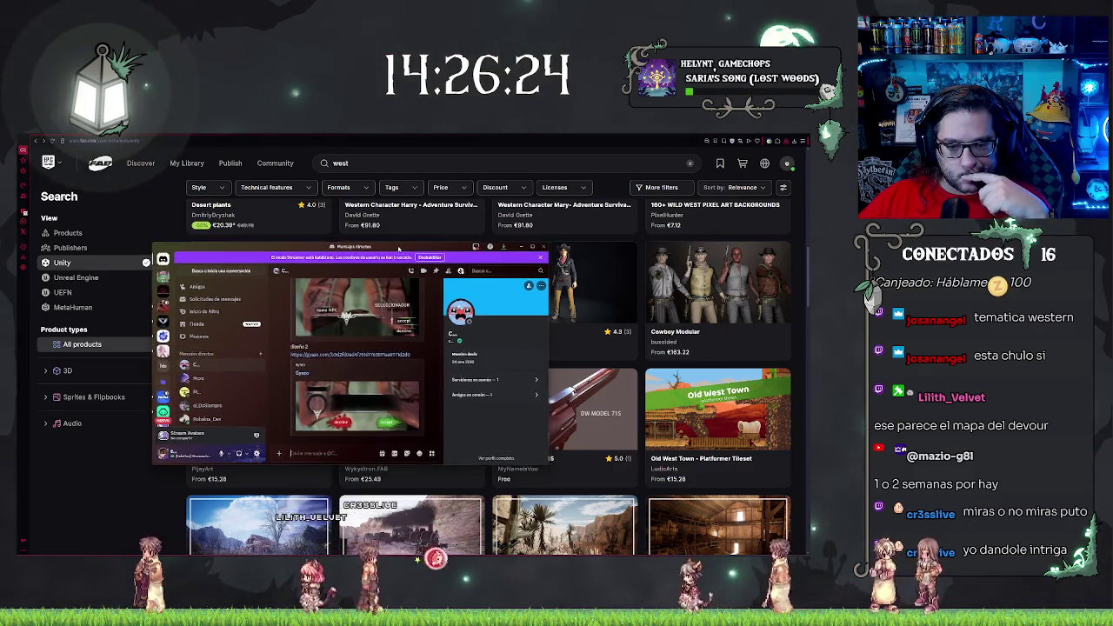
{"action": "left_click", "coordinate": [357, 313]}
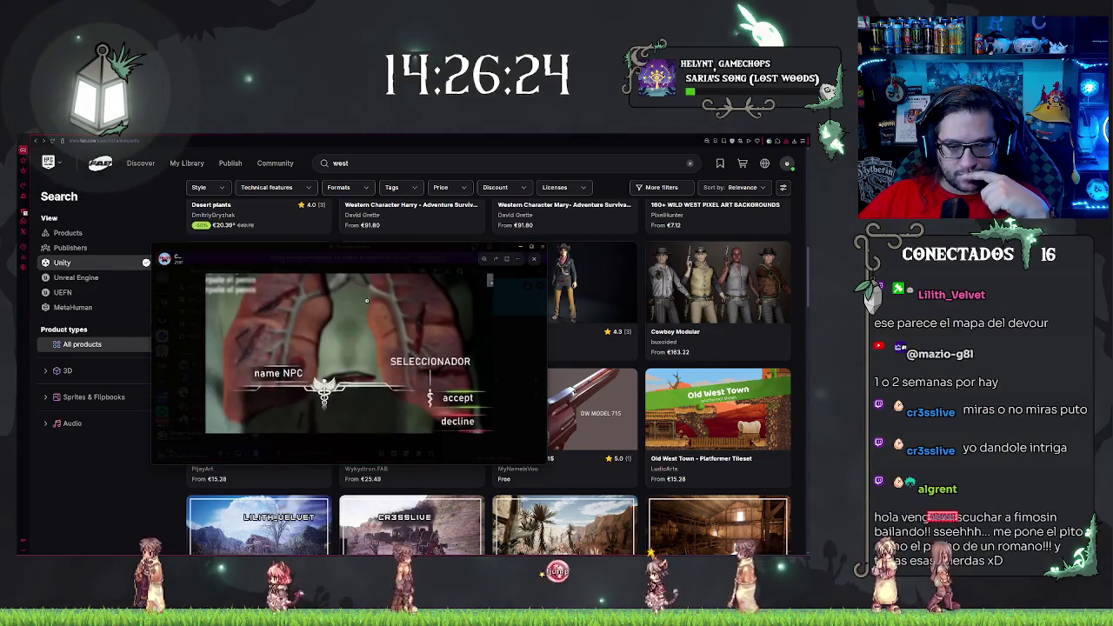
{"action": "left_click", "coordinate": [373, 375]}
{"action": "left_click", "coordinate": [373, 376]}
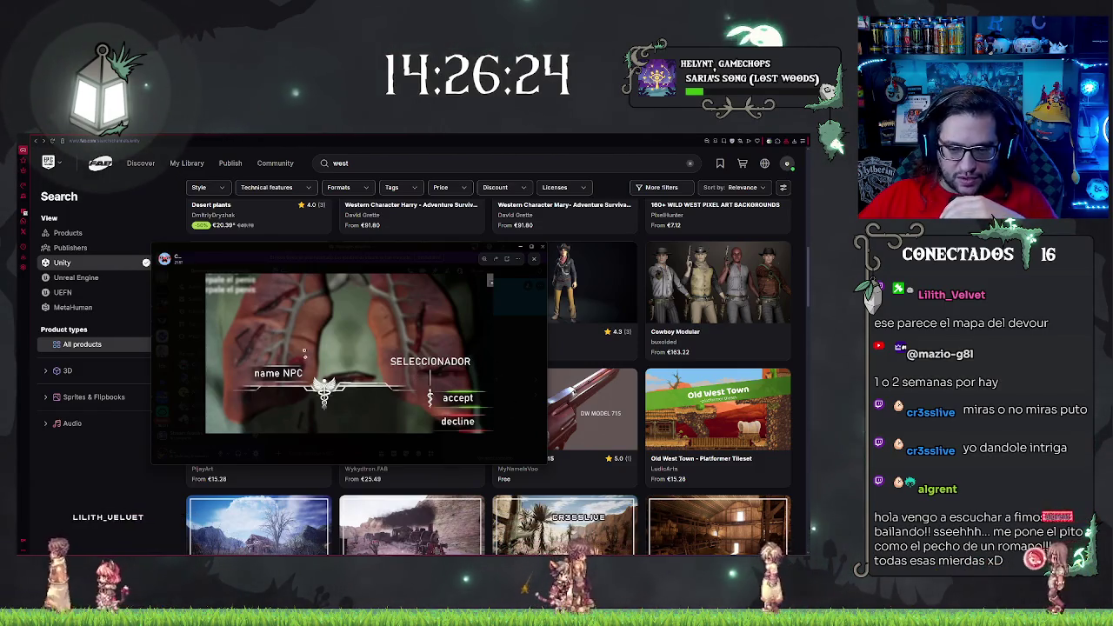
Enlarge the other accept/decline dialogue design image, then close it back to the chat
{"action": "left_click", "coordinate": [501, 361]}
{"action": "left_click", "coordinate": [368, 411]}
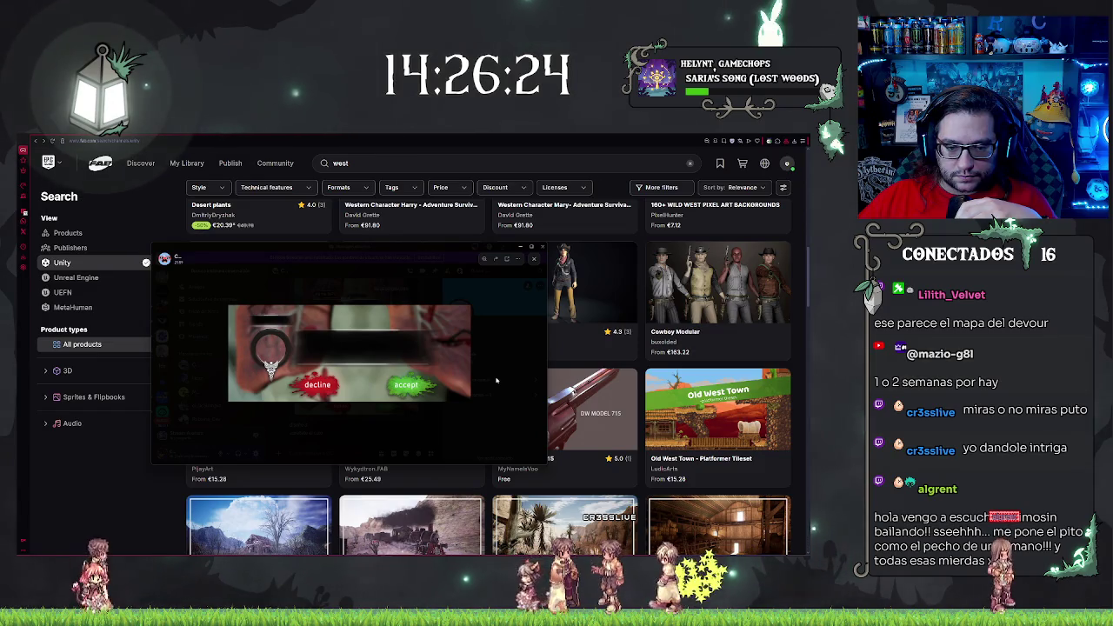
{"action": "left_click", "coordinate": [497, 380]}
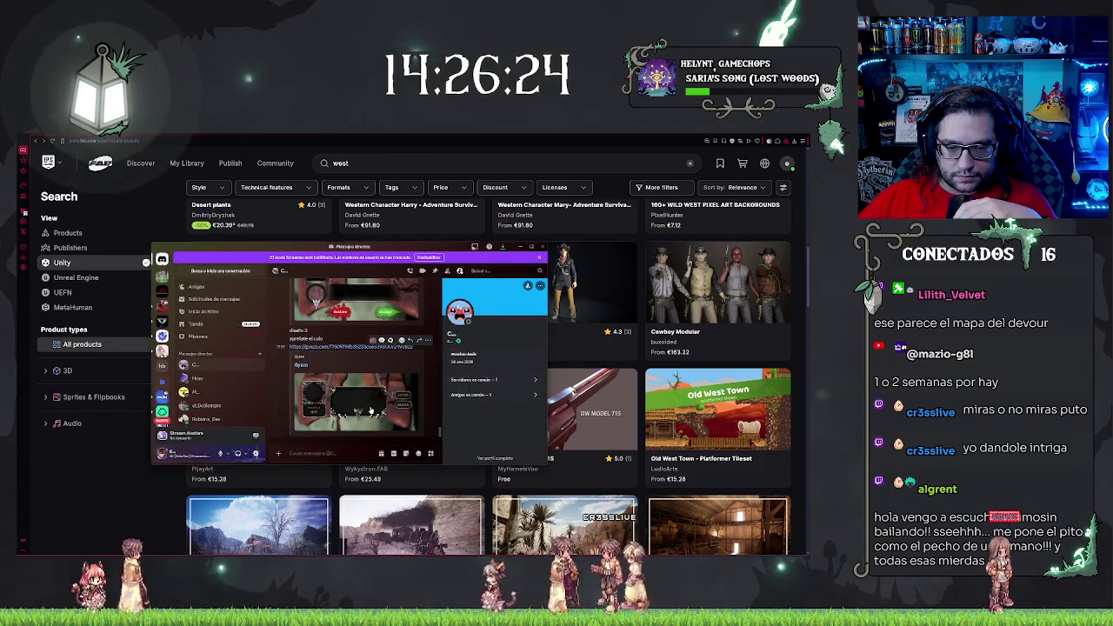
{"action": "left_click", "coordinate": [370, 411]}
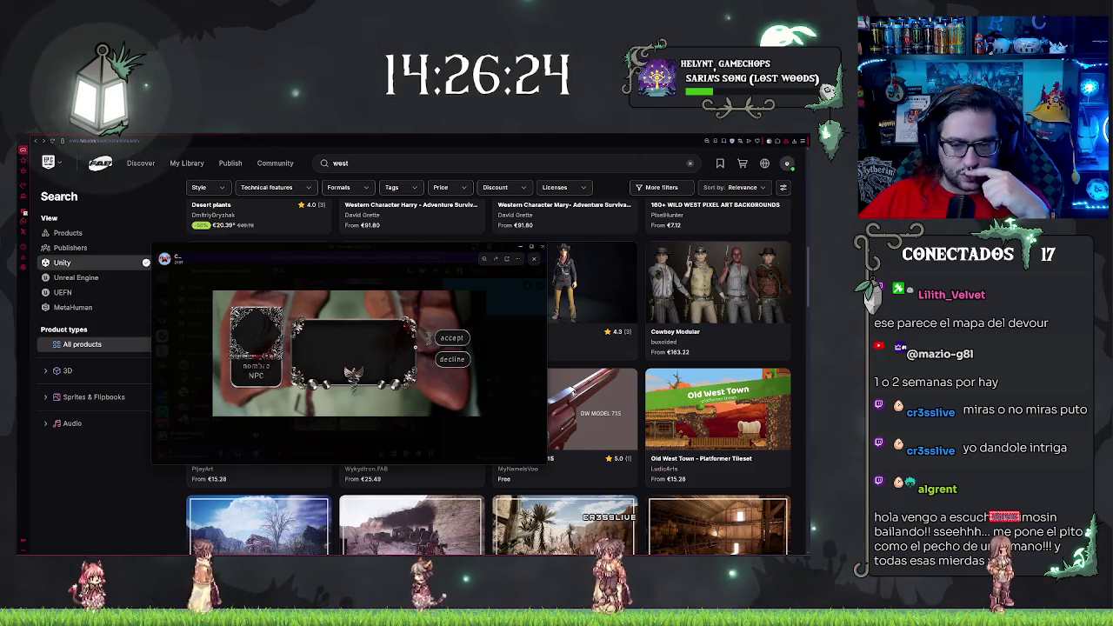
{"action": "left_click", "coordinate": [503, 380]}
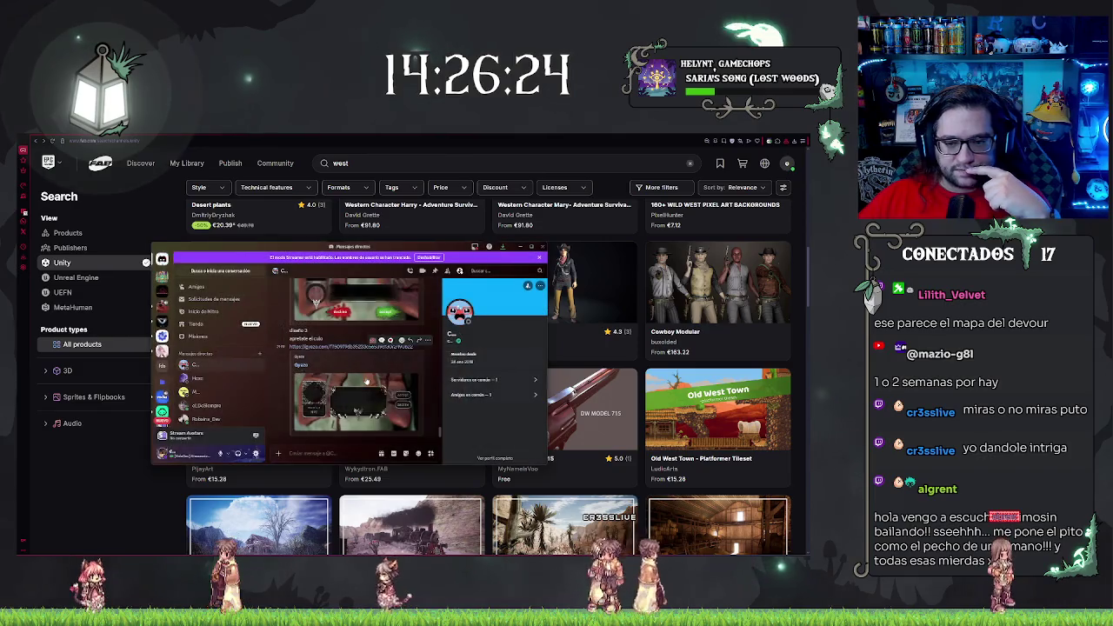
{"action": "scroll", "coordinate": [366, 369], "scroll_direction": "down", "scroll_amount": 3}
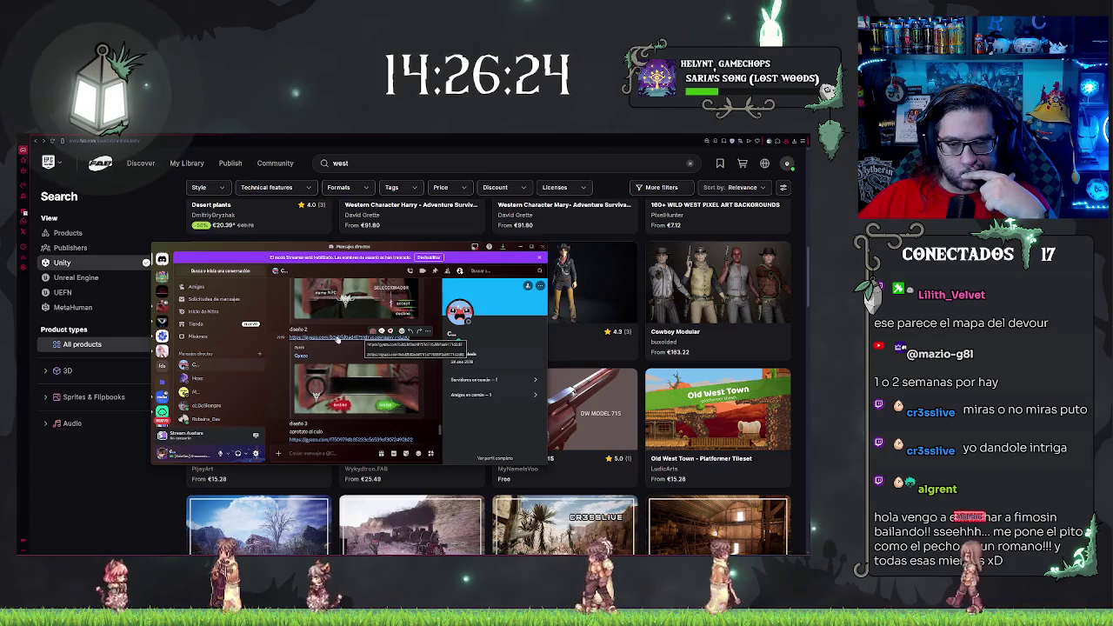
Scroll through the DM and view the diseño 3 design image enlarged
{"action": "scroll", "coordinate": [391, 352], "scroll_direction": "up", "scroll_amount": 3}
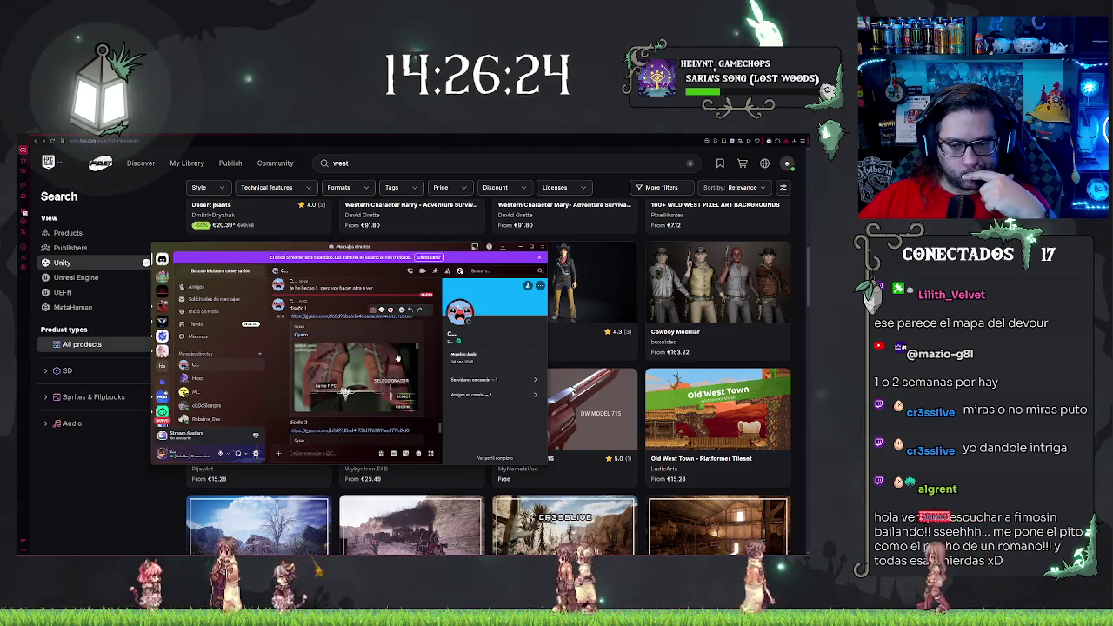
{"action": "scroll", "coordinate": [397, 357], "scroll_direction": "down", "scroll_amount": 1}
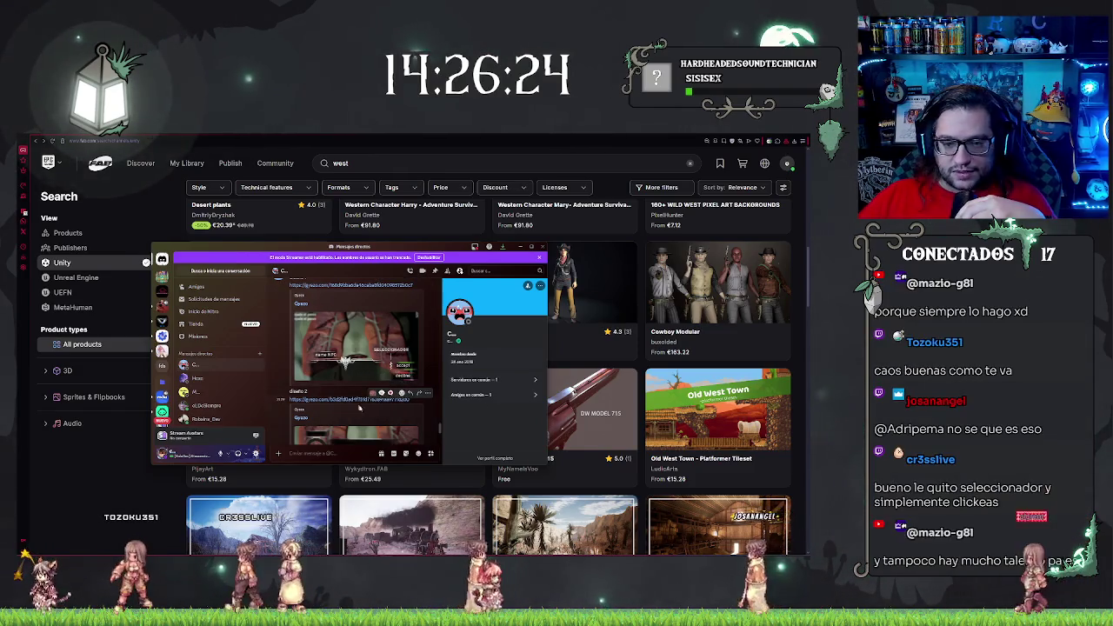
{"action": "scroll", "coordinate": [370, 400], "scroll_direction": "down", "scroll_amount": 3}
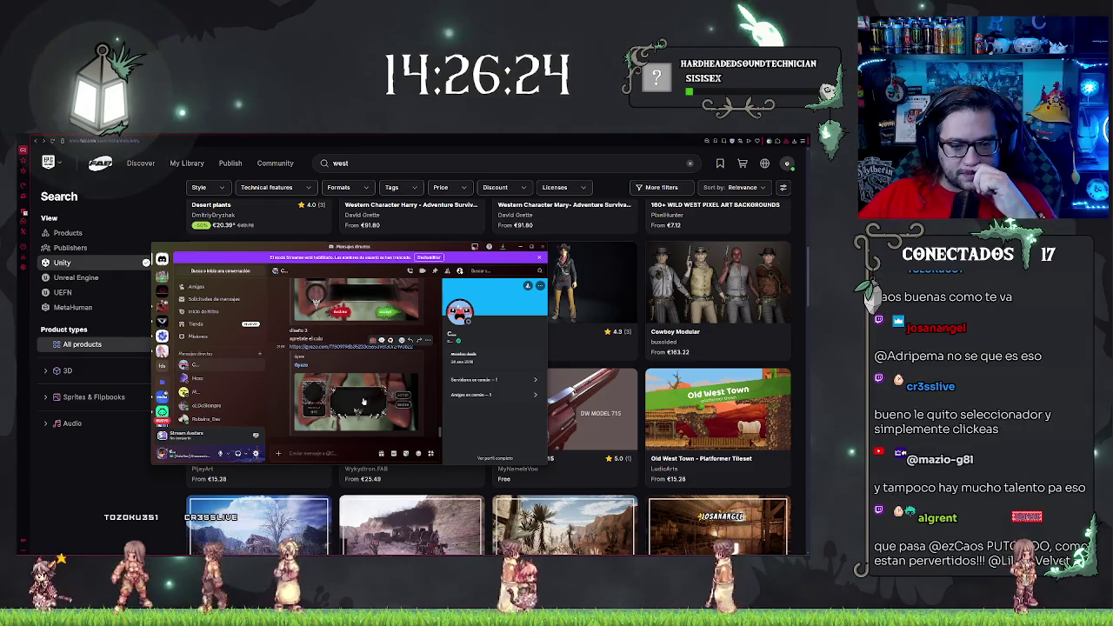
{"action": "left_click", "coordinate": [359, 408]}
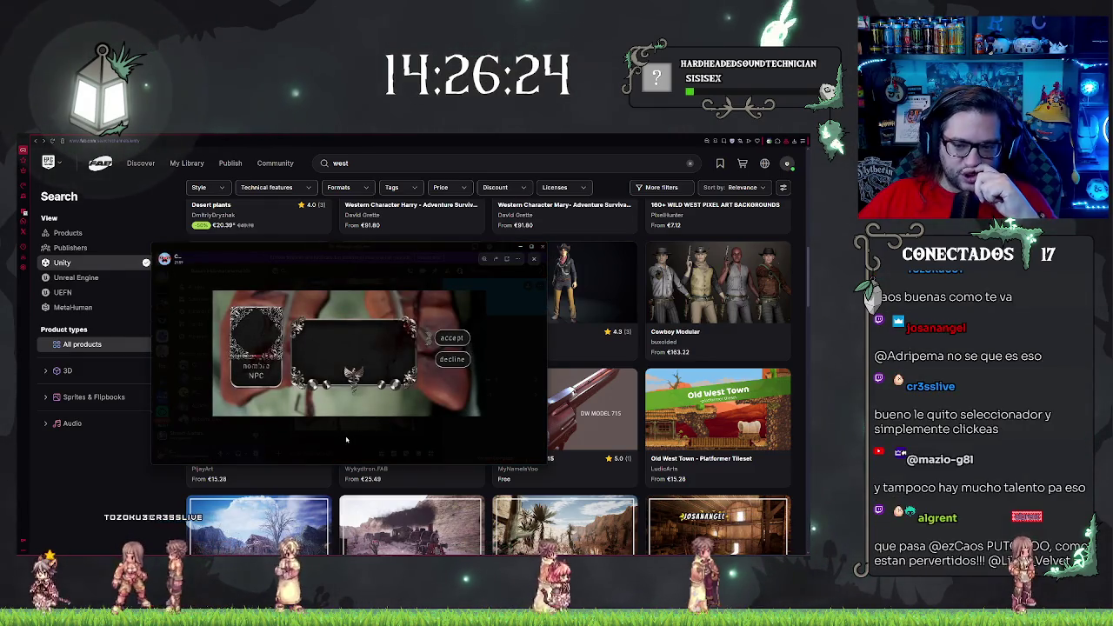
{"action": "left_click", "coordinate": [337, 432]}
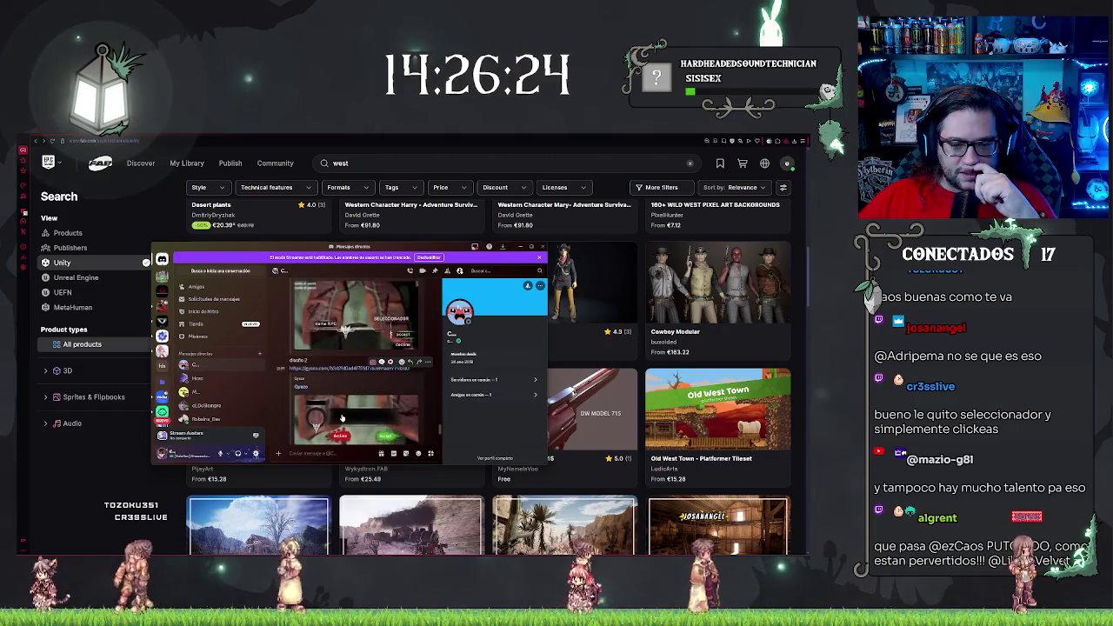
Enlarge the name NPC accept/decline design image and zoom out to see it whole
{"action": "left_click", "coordinate": [342, 422]}
{"action": "left_click", "coordinate": [342, 421]}
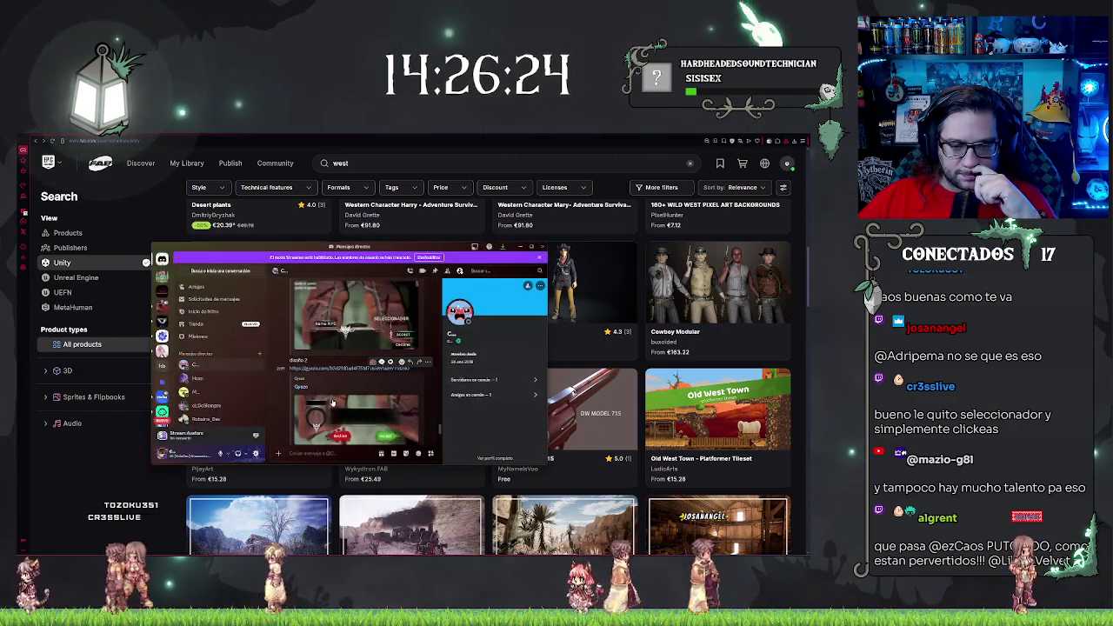
{"action": "left_click", "coordinate": [355, 328]}
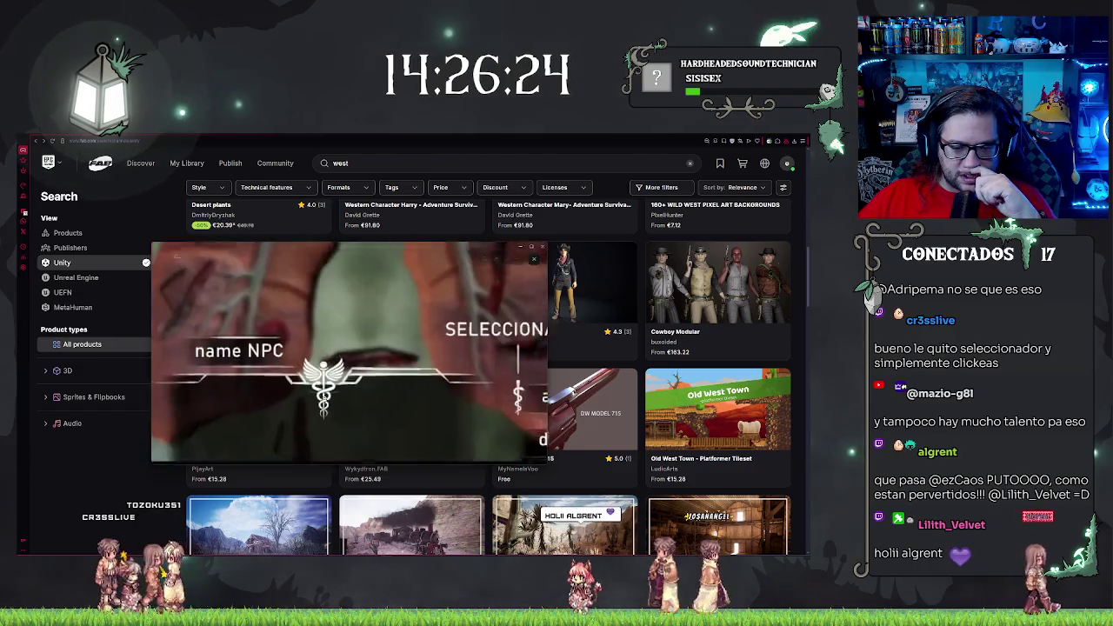
{"action": "left_click", "coordinate": [321, 325]}
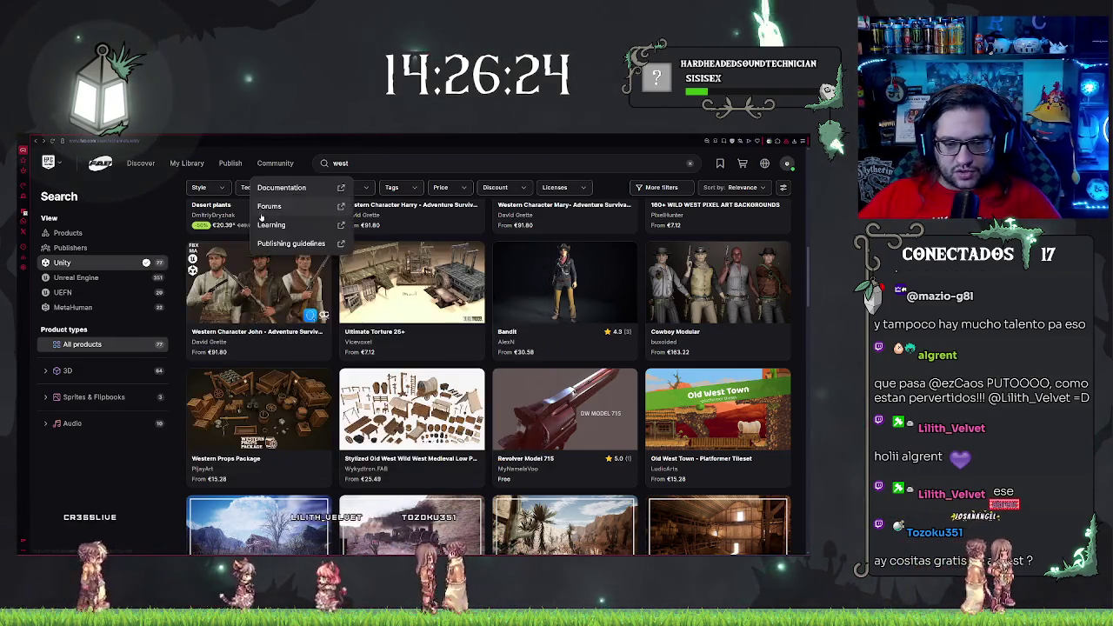
Browse the Discover page's on-sale and Limited-Time Free offers, then switch to Unreal
{"action": "left_click", "coordinate": [140, 163]}
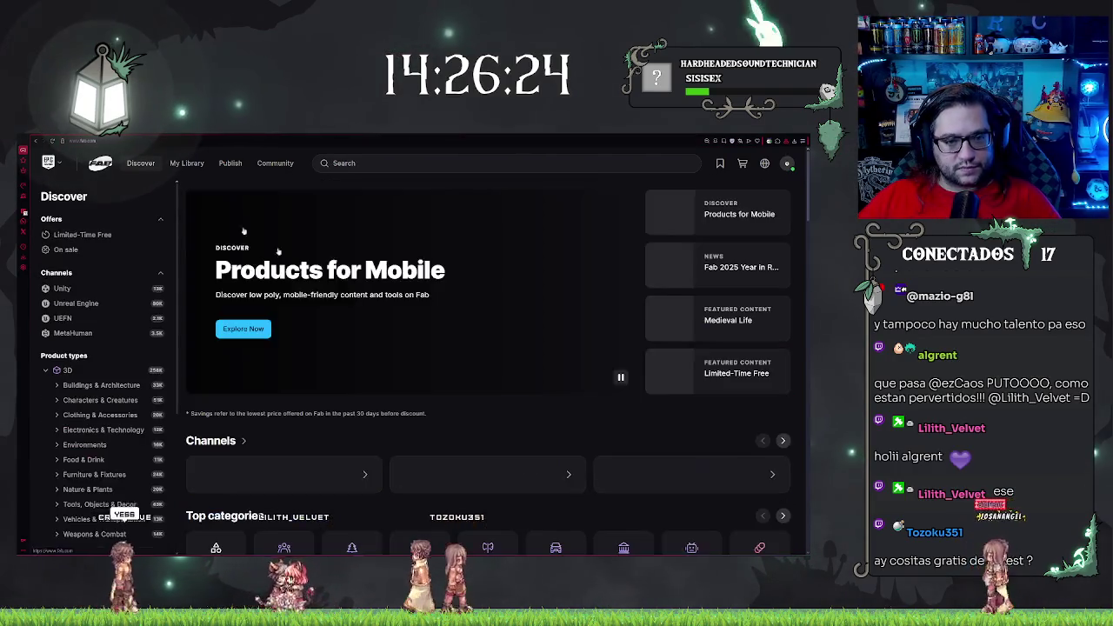
{"action": "scroll", "coordinate": [406, 335], "scroll_direction": "down", "scroll_amount": 5}
{"action": "scroll", "coordinate": [406, 335], "scroll_direction": "down", "scroll_amount": 5}
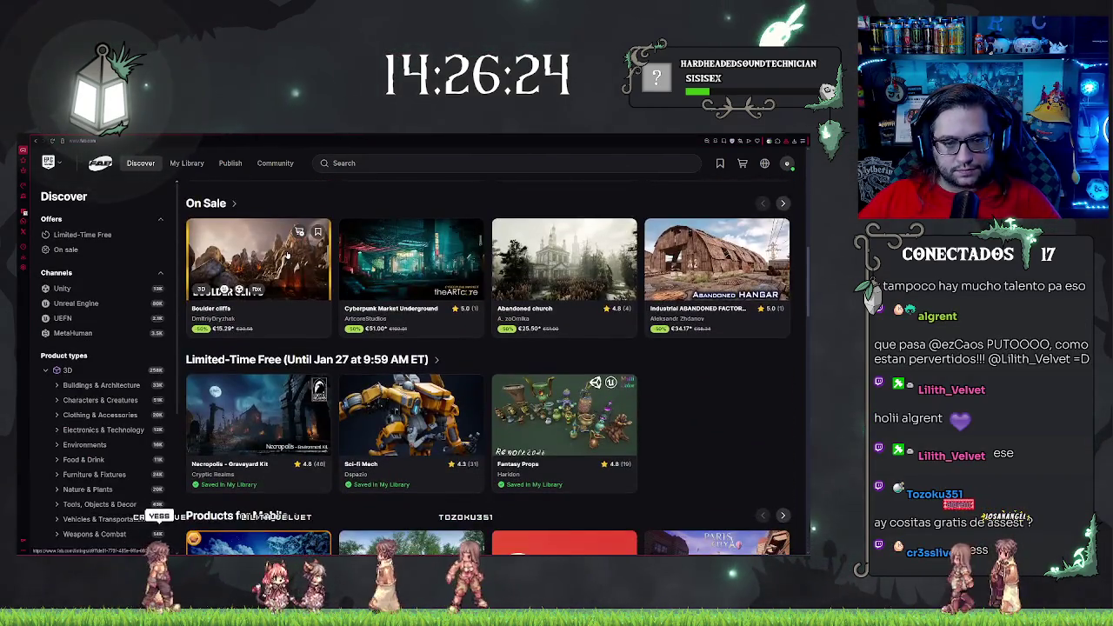
{"action": "scroll", "coordinate": [287, 255], "scroll_direction": "up", "scroll_amount": 1}
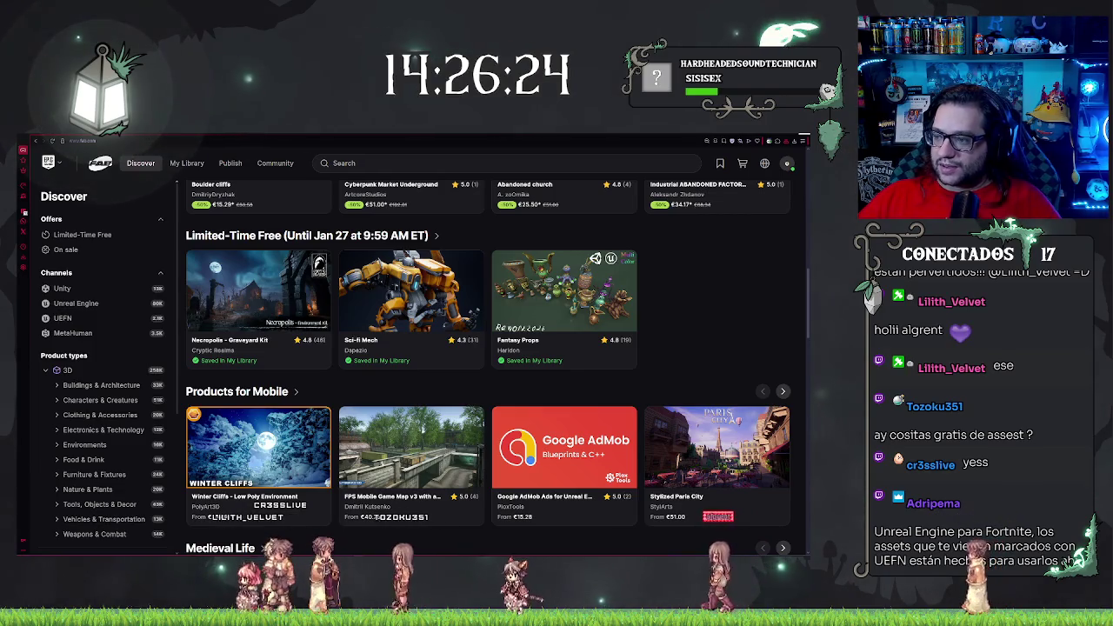
{"action": "key", "text": "alt+Tab"}
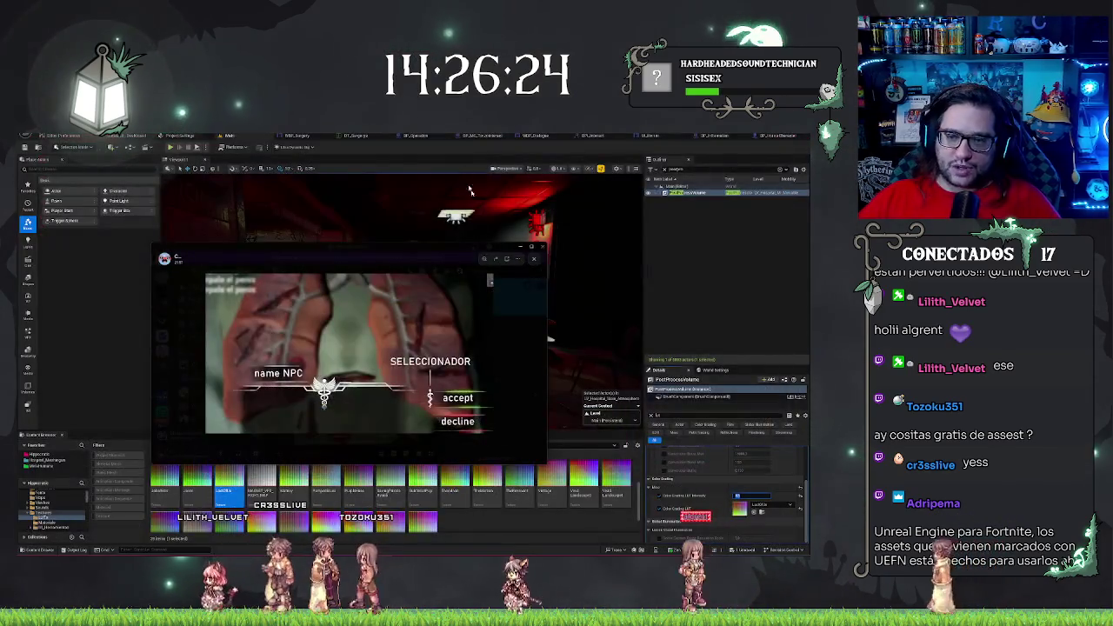
Enlarge the name NPC / SELECCIONADOR dialogue design and maximize its image viewer
{"action": "left_click_drag", "start_coordinate": [396, 251], "coordinate": [439, 245]}
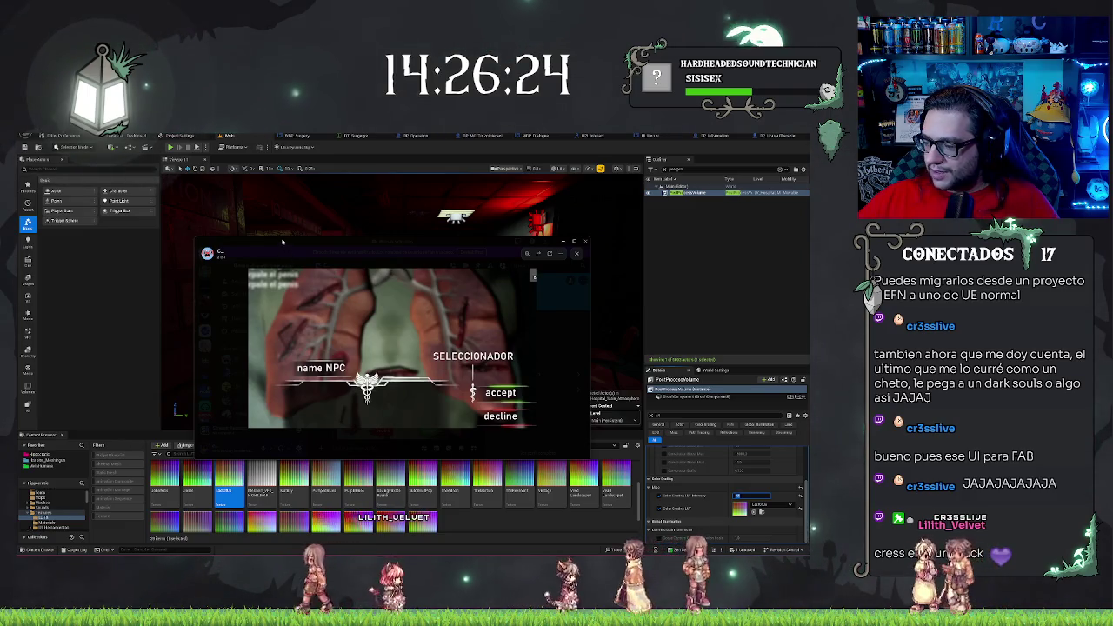
{"action": "key", "text": "Escape"}
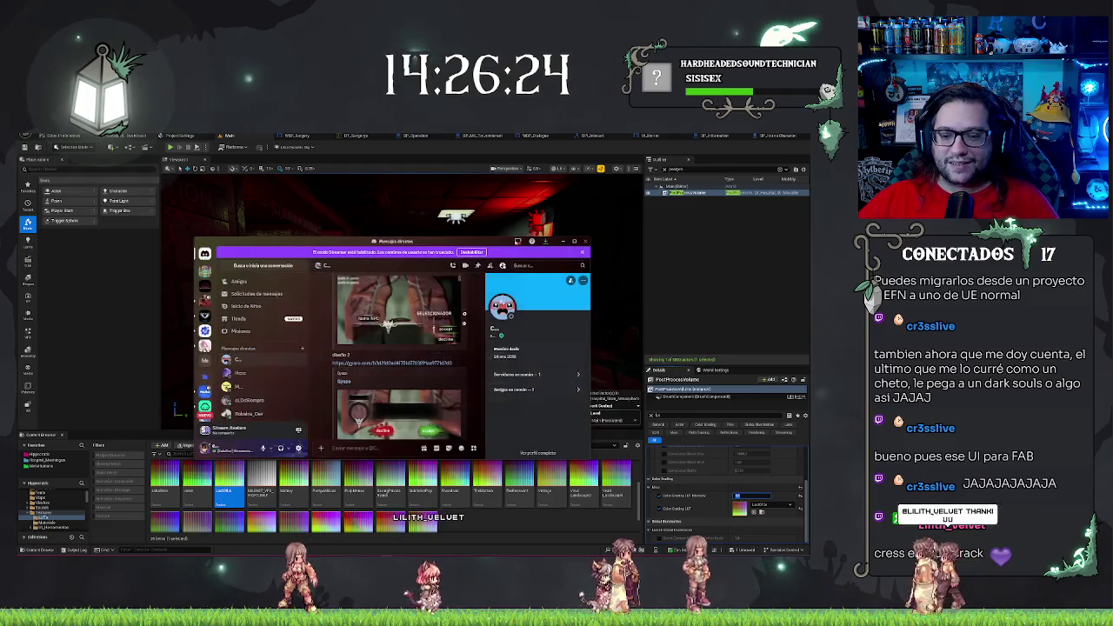
{"action": "left_click", "coordinate": [427, 405]}
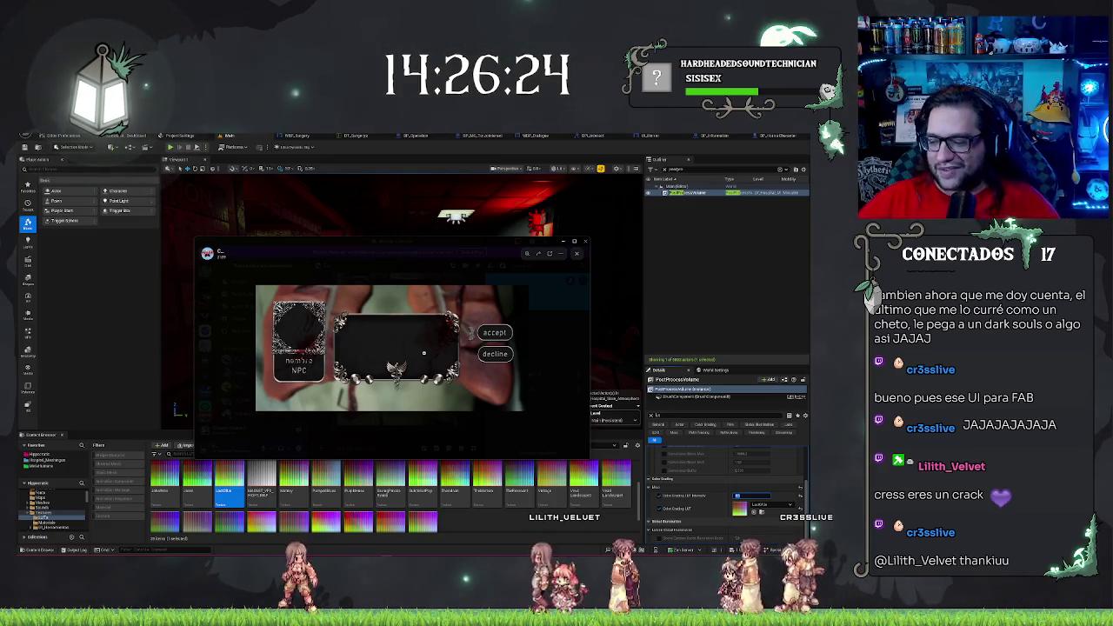
{"action": "left_click", "coordinate": [574, 319]}
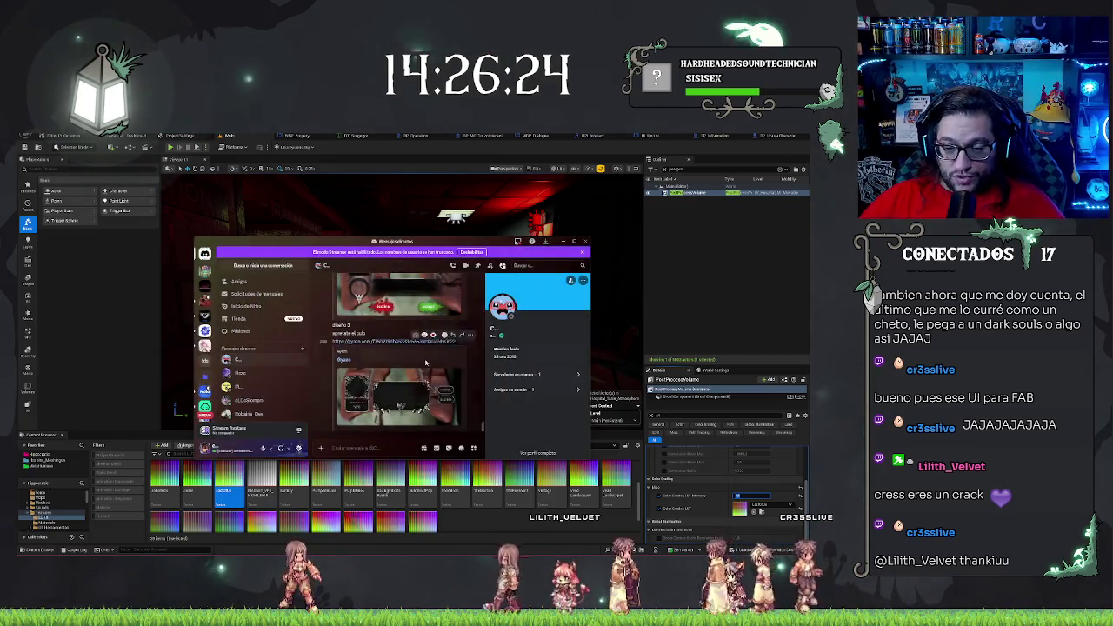
{"action": "left_click", "coordinate": [440, 367]}
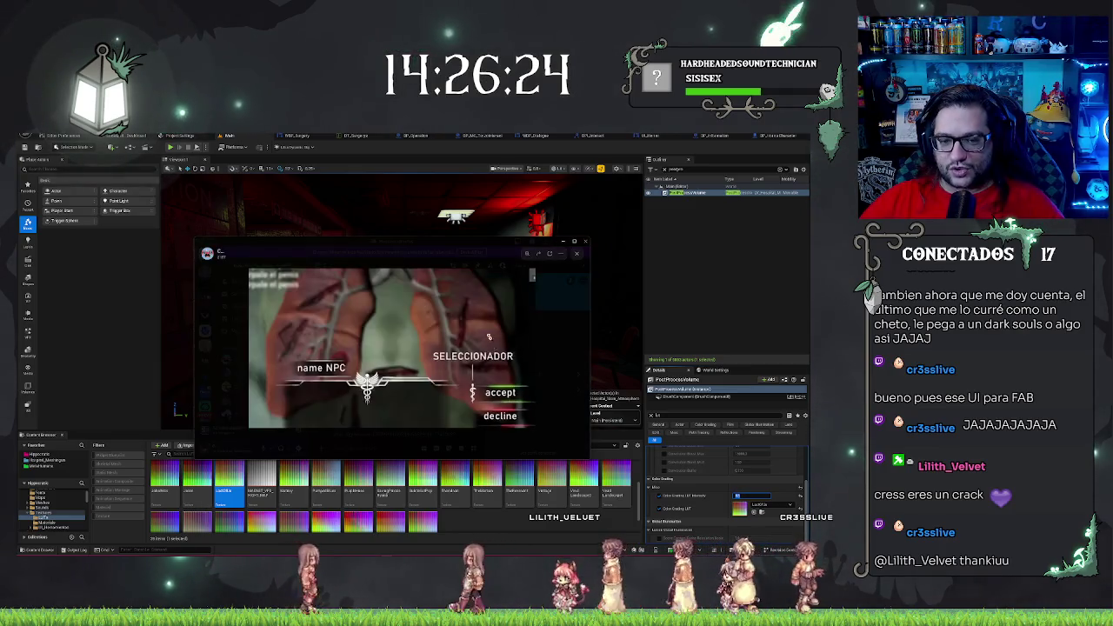
{"action": "double_click", "coordinate": [452, 241]}
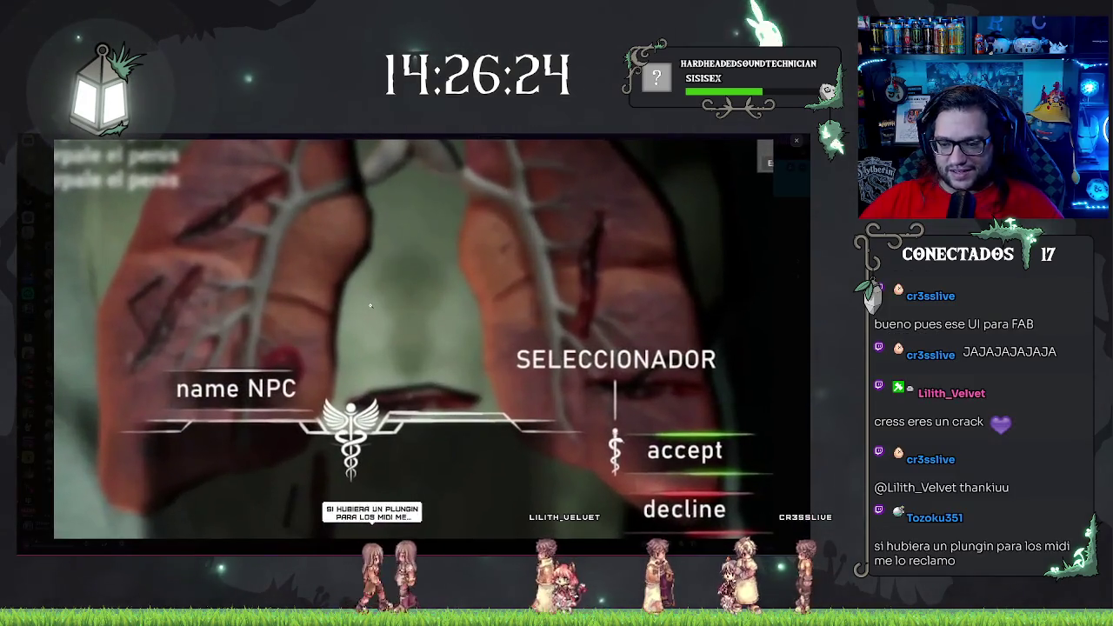
Close the maximized viewer, view the second design image full size, then exit to the editor
{"action": "left_click", "coordinate": [410, 455]}
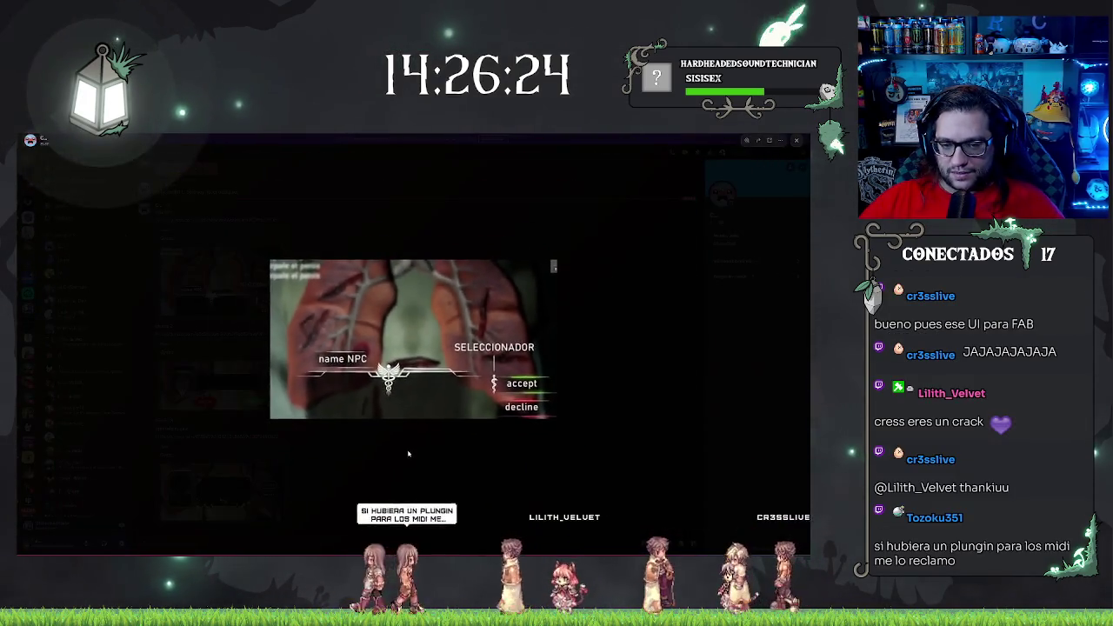
{"action": "left_click", "coordinate": [409, 454]}
{"action": "left_click", "coordinate": [239, 379]}
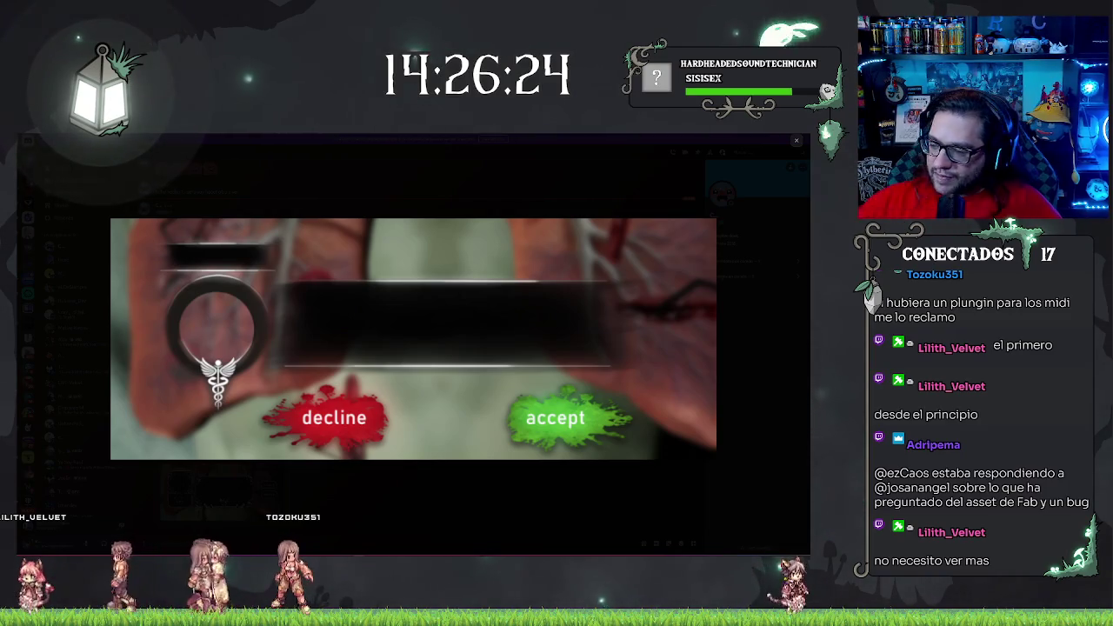
{"action": "left_click", "coordinate": [395, 462]}
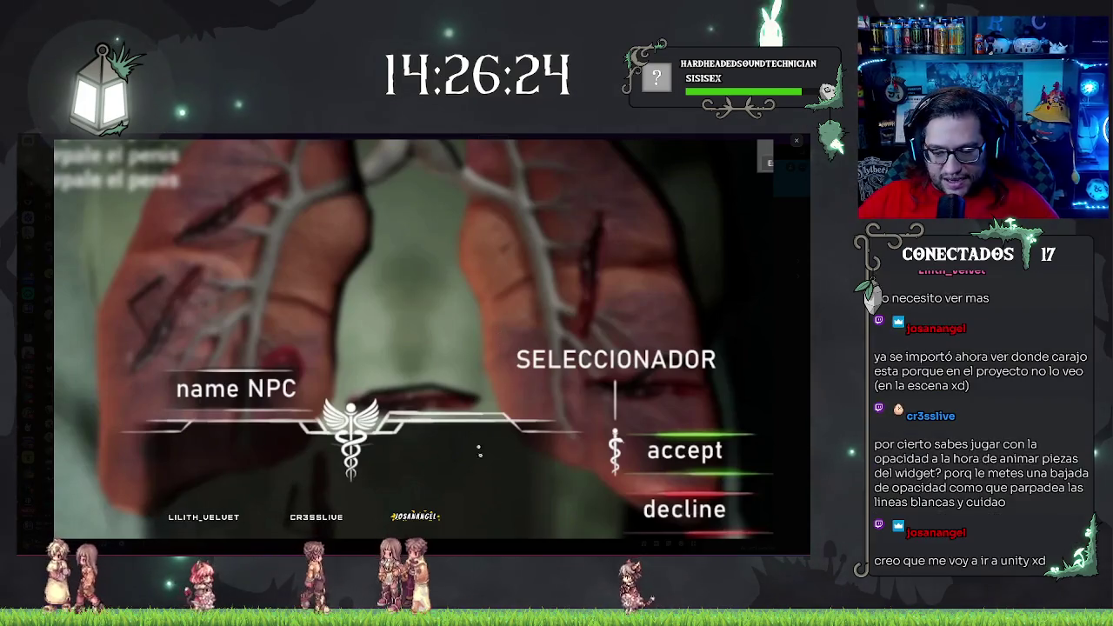
{"action": "key", "text": "Escape"}
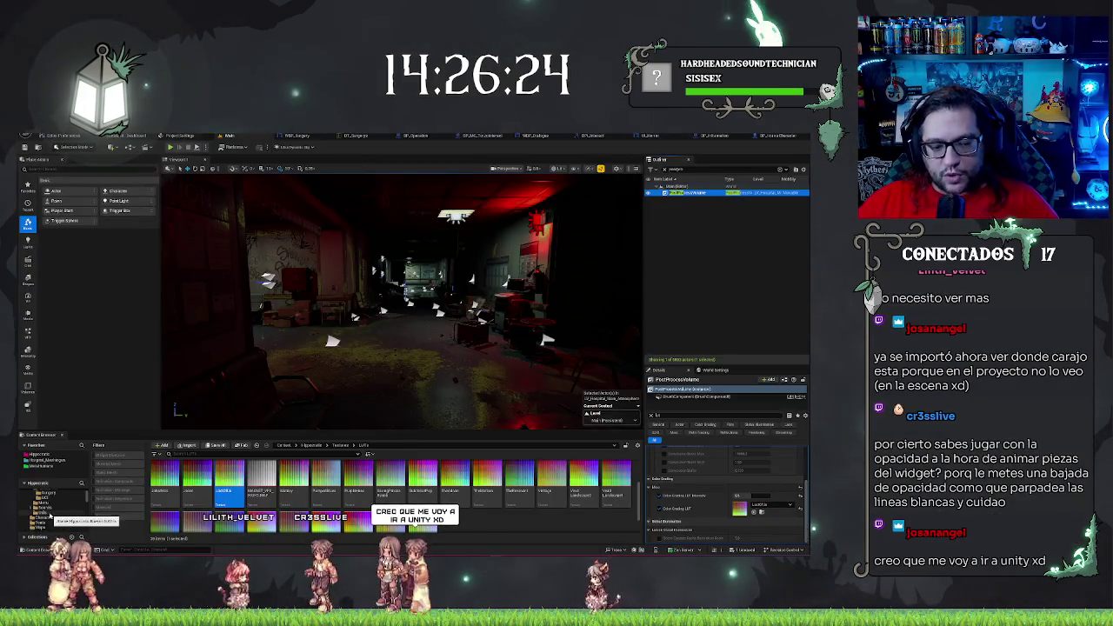
Open the Fab folder, then the asset pack folder listing Maps, Material, Mesh and two more subfolders
{"action": "left_click", "coordinate": [44, 508]}
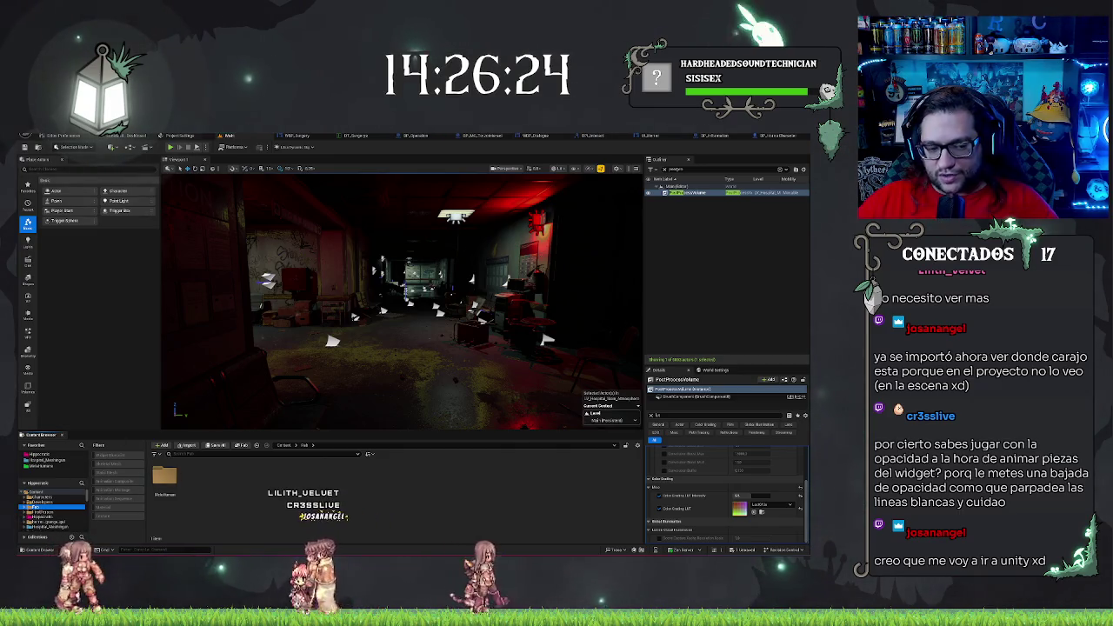
{"action": "scroll", "coordinate": [54, 506], "scroll_direction": "down", "scroll_amount": 3}
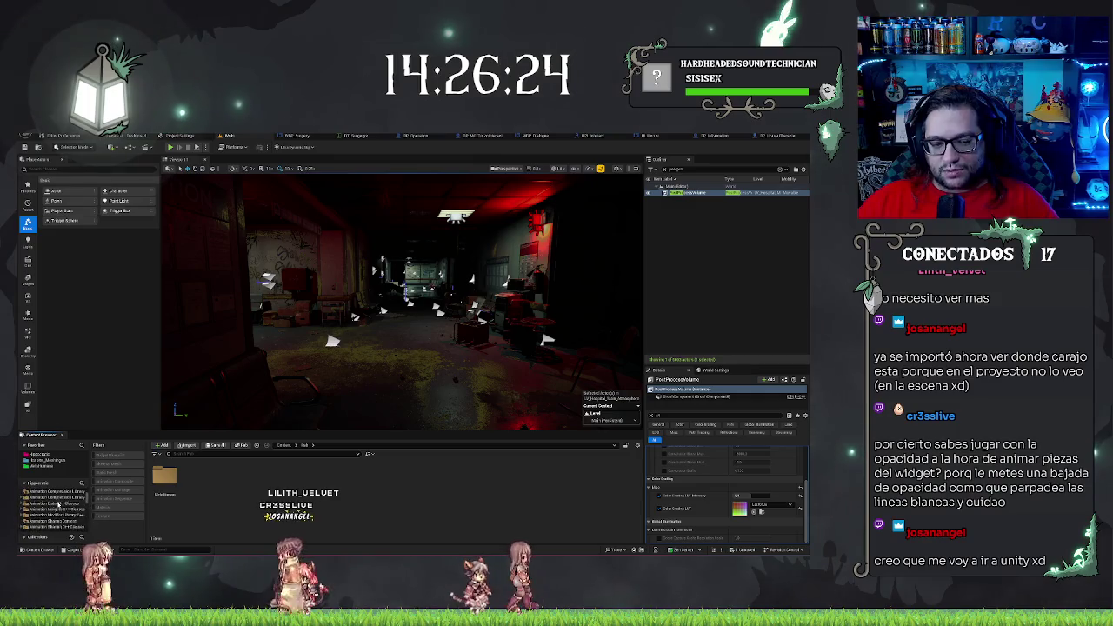
{"action": "scroll", "coordinate": [55, 513], "scroll_direction": "up", "scroll_amount": 3}
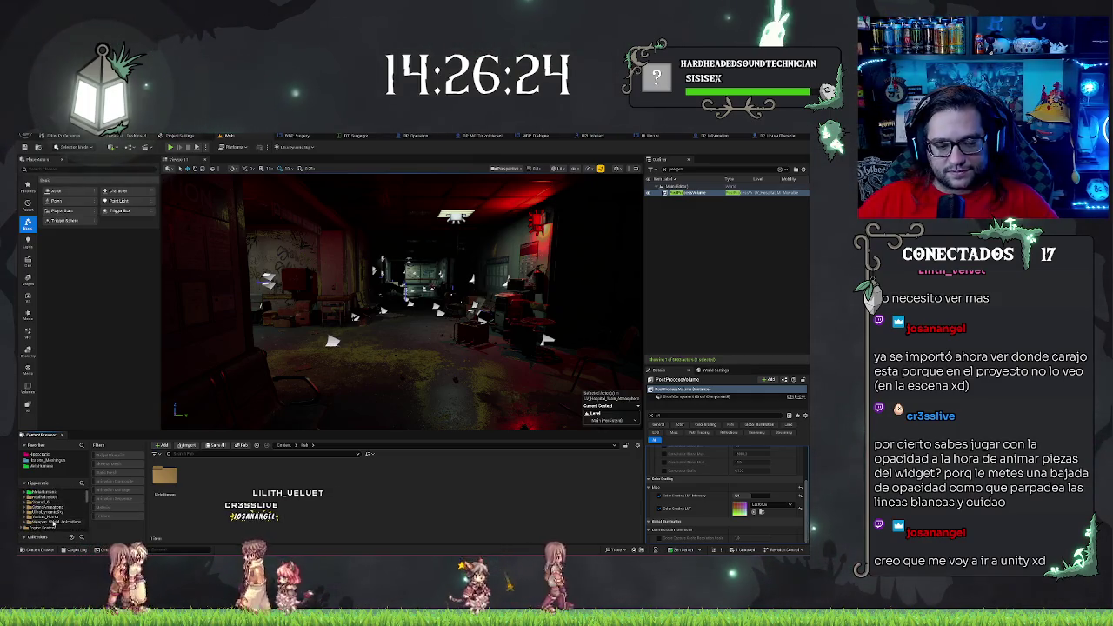
{"action": "left_click", "coordinate": [53, 522]}
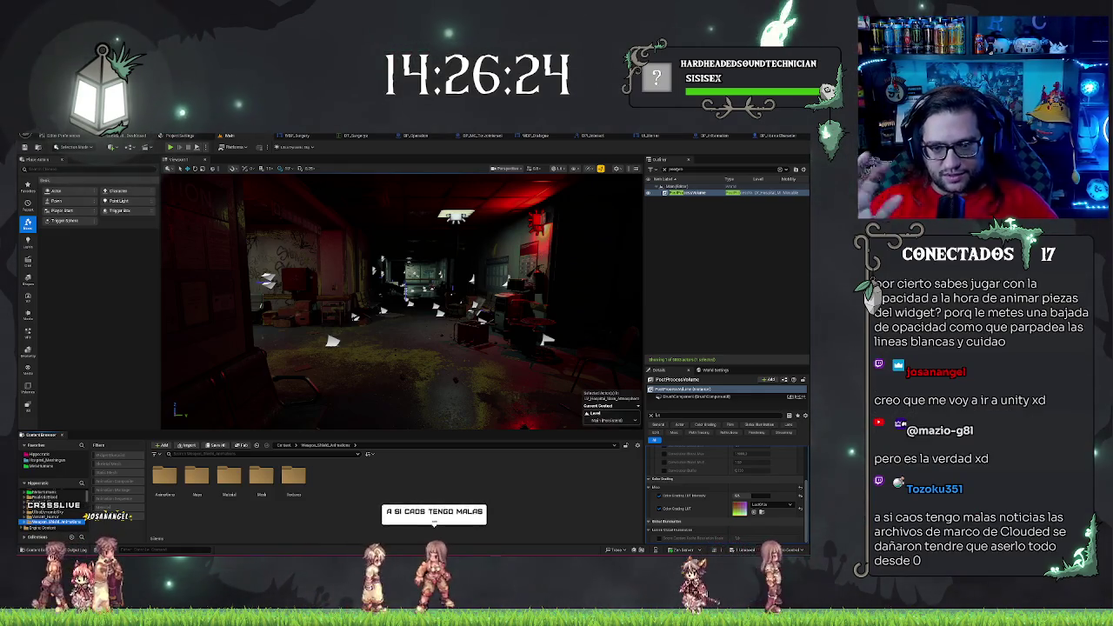
{"action": "mouse_move", "coordinate": [501, 362]}
{"action": "left_mouse_down"}
{"action": "mouse_move", "coordinate": [487, 366]}
{"action": "mouse_move", "coordinate": [513, 362]}
{"action": "left_mouse_up"}
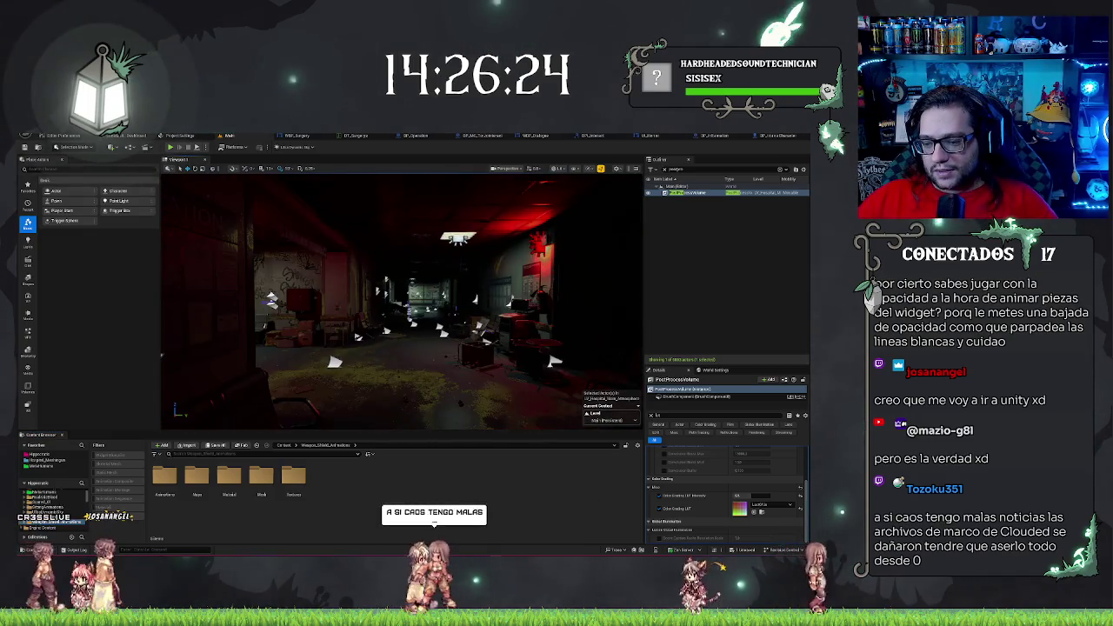
Disable the PostProcessVolume's Color Grading LUT and move along the brighter corridor
{"action": "left_click", "coordinate": [658, 509]}
{"action": "left_click_drag", "start_coordinate": [508, 352], "coordinate": [517, 352]}
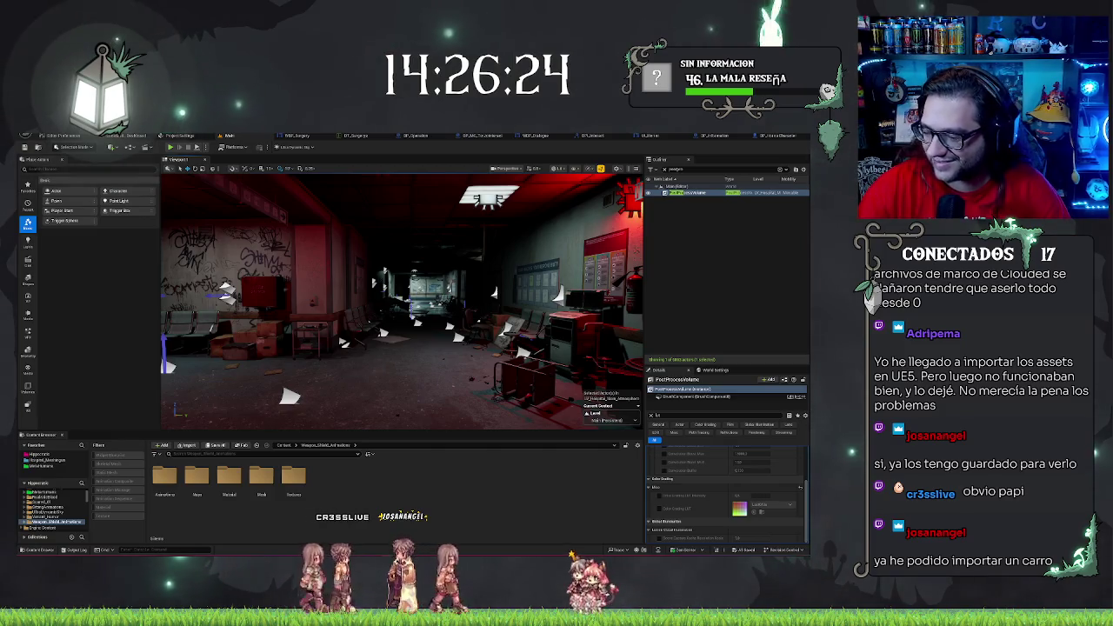
{"action": "key", "text": "Left"}
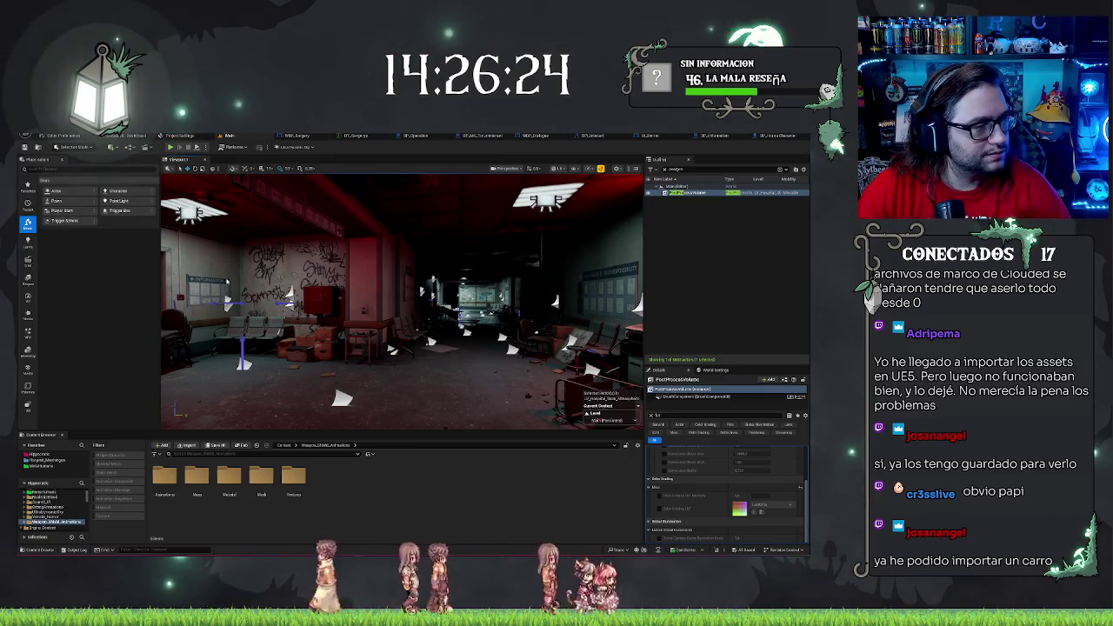
{"action": "key", "text": "Up"}
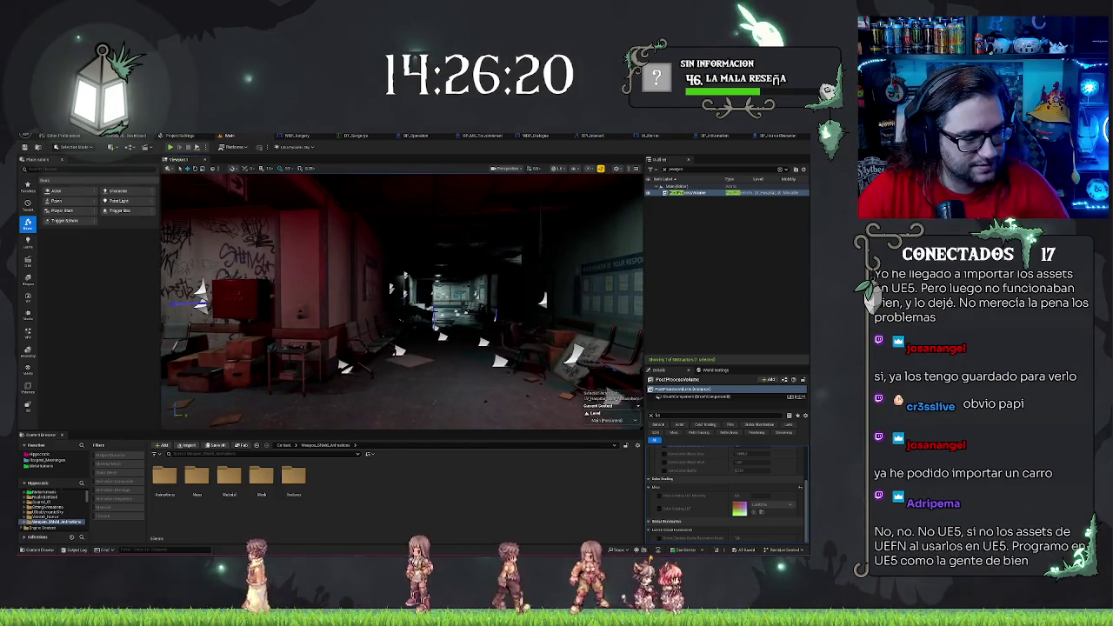
{"action": "left_click_drag", "start_coordinate": [403, 315], "coordinate": [374, 315]}
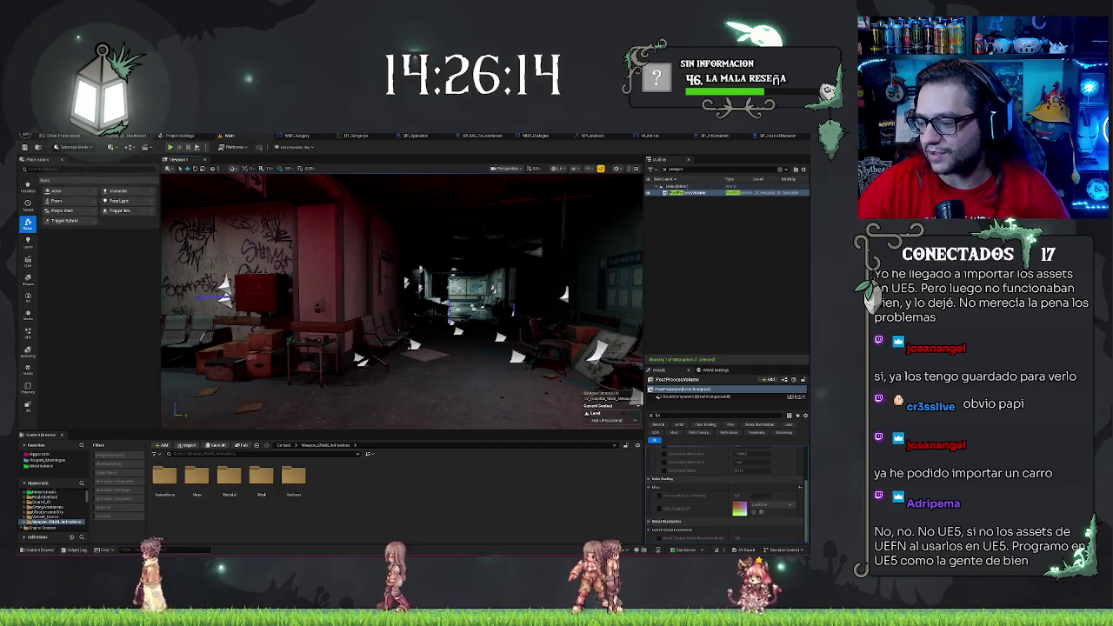
{"action": "left_click_drag", "start_coordinate": [374, 316], "coordinate": [347, 316]}
{"action": "mouse_move", "coordinate": [233, 413]}
{"action": "left_mouse_down"}
{"action": "mouse_move", "coordinate": [218, 409]}
{"action": "mouse_move", "coordinate": [232, 412]}
{"action": "left_mouse_up"}
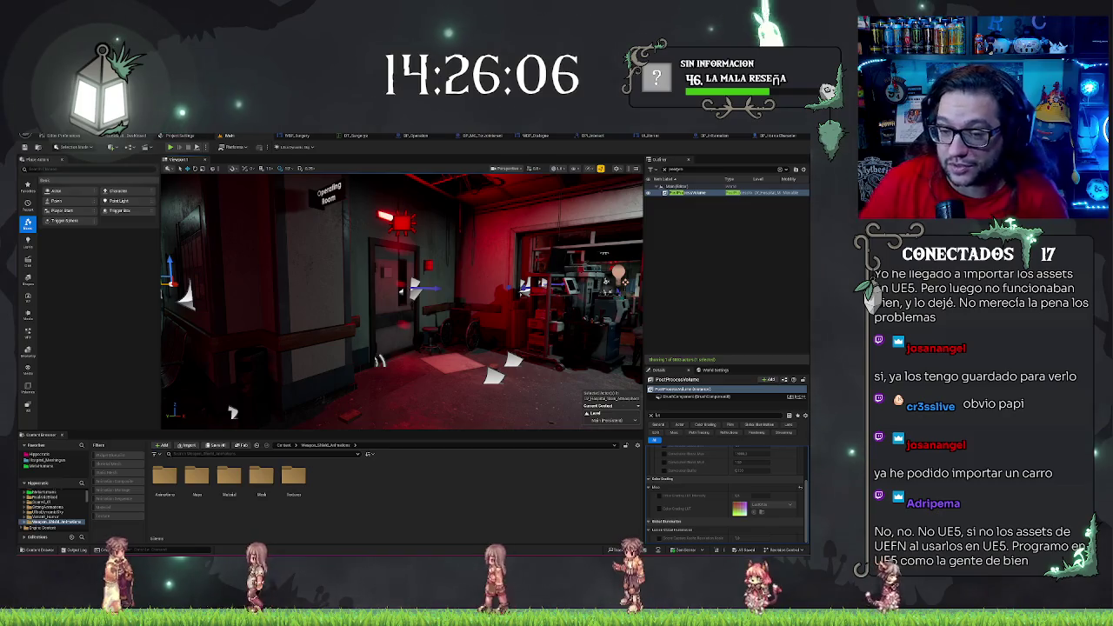
{"action": "left_click_drag", "start_coordinate": [480, 275], "coordinate": [383, 278]}
{"action": "mouse_move", "coordinate": [518, 296]}
{"action": "left_mouse_down"}
{"action": "mouse_move", "coordinate": [500, 265]}
{"action": "mouse_move", "coordinate": [378, 290]}
{"action": "left_mouse_up"}
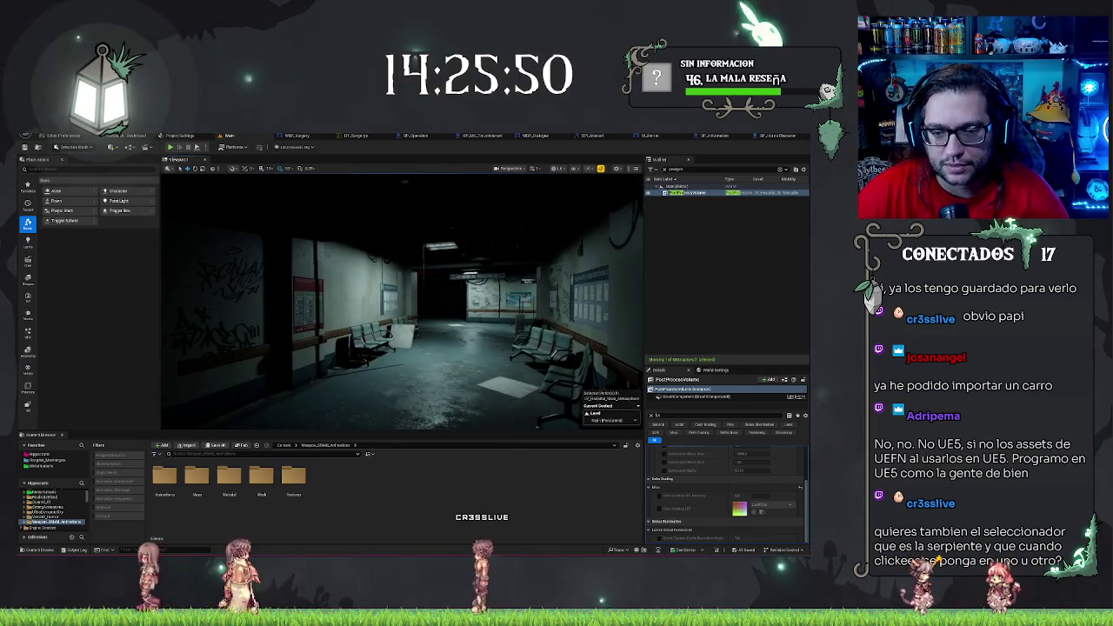
{"action": "left_click_drag", "start_coordinate": [378, 290], "coordinate": [283, 309]}
Select the desk's black monitor plane and filter its Details to 'phy' physics settings
{"action": "left_click", "coordinate": [374, 356]}
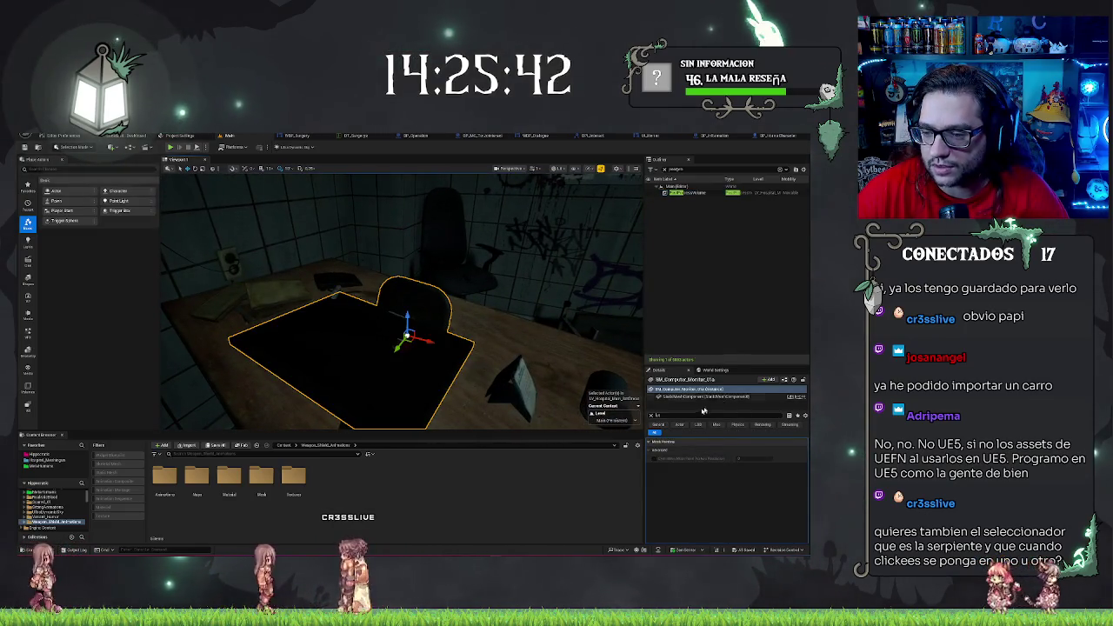
{"action": "key", "text": "BackSpace"}
{"action": "key", "text": "BackSpace"}
{"action": "type", "text": "phy"}
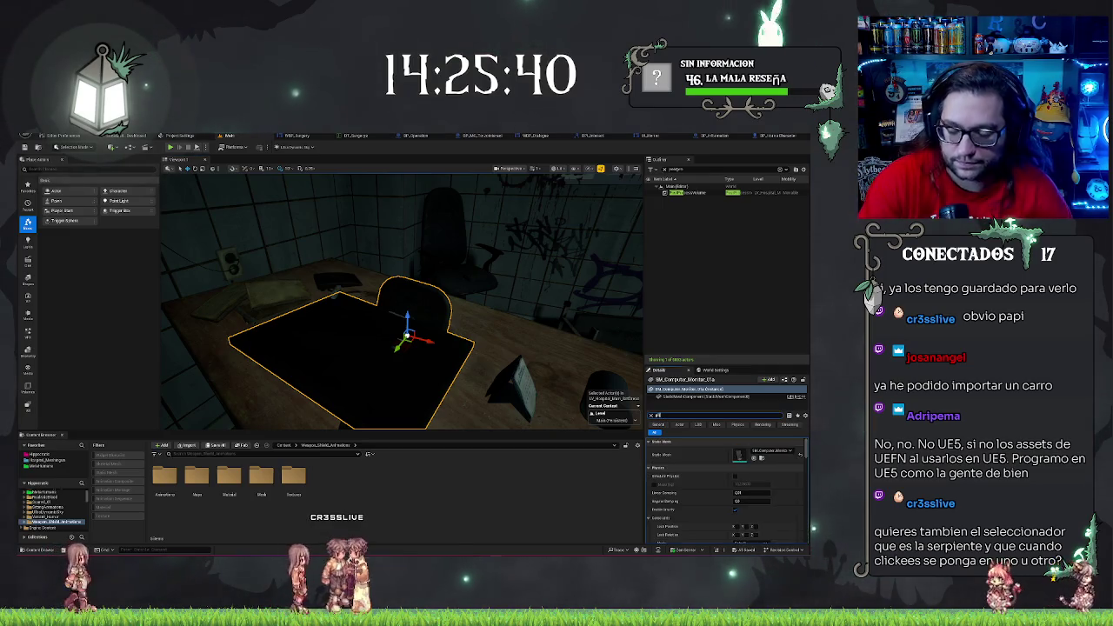
{"action": "left_click_drag", "start_coordinate": [283, 310], "coordinate": [256, 315]}
{"action": "key", "text": "Escape"}
Select the bookshelf cabinet, pick its door and books parts, and frame the books
{"action": "left_click", "coordinate": [422, 339]}
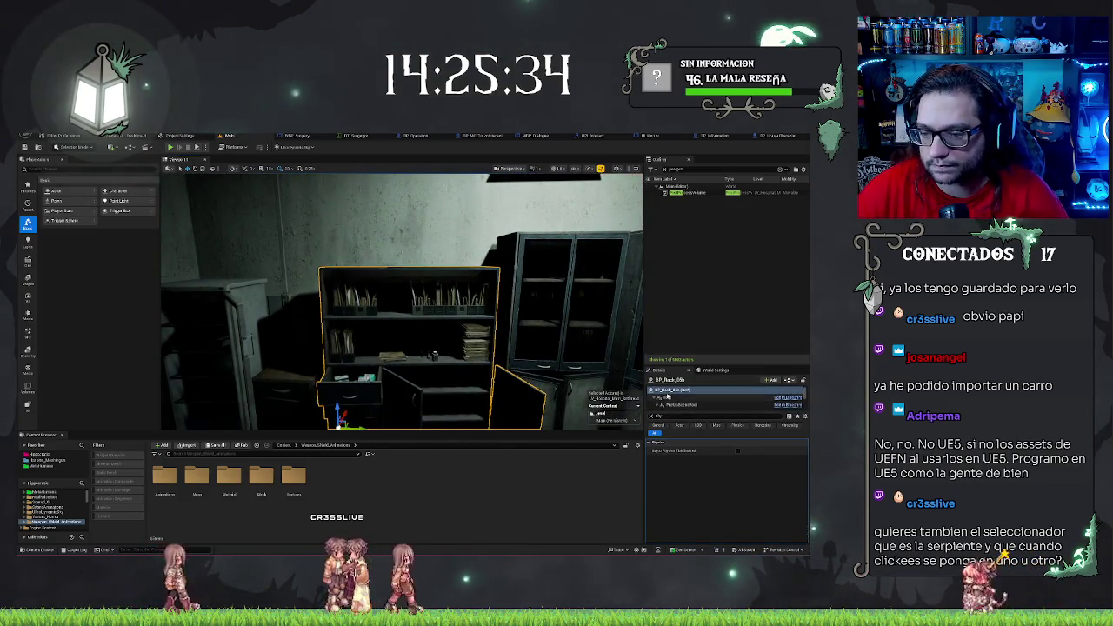
{"action": "left_click_drag", "start_coordinate": [400, 330], "coordinate": [422, 360]}
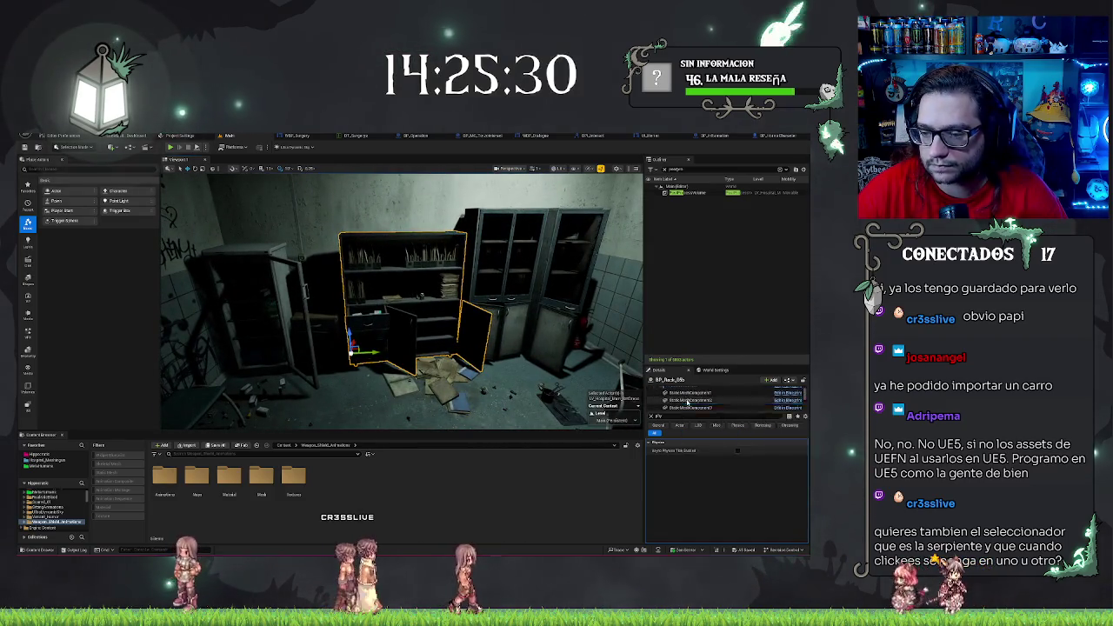
{"action": "left_click", "coordinate": [689, 401]}
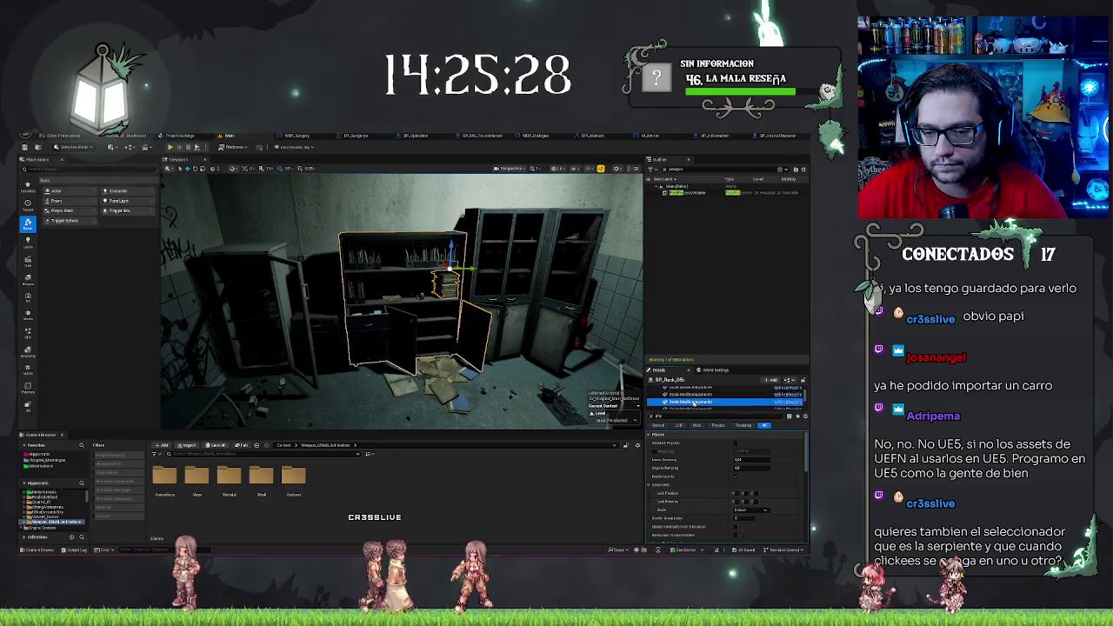
{"action": "left_click", "coordinate": [691, 394]}
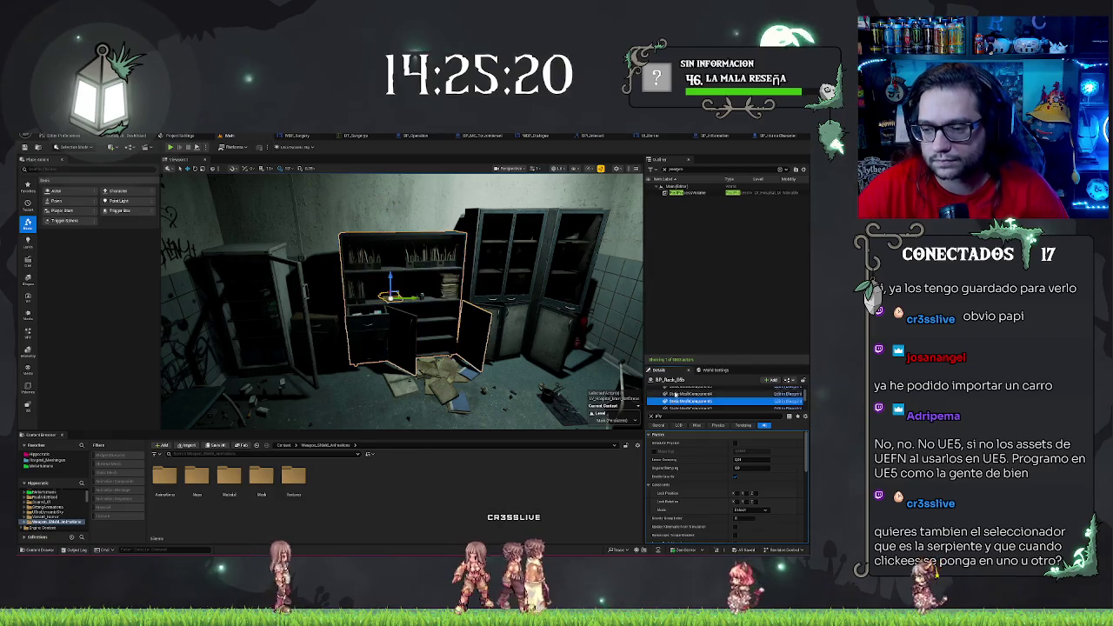
{"action": "mouse_move", "coordinate": [400, 305]}
{"action": "left_mouse_down"}
{"action": "mouse_move", "coordinate": [382, 261]}
{"action": "mouse_move", "coordinate": [387, 287]}
{"action": "left_mouse_up"}
{"action": "left_click", "coordinate": [687, 401]}
{"action": "key", "text": "f"}
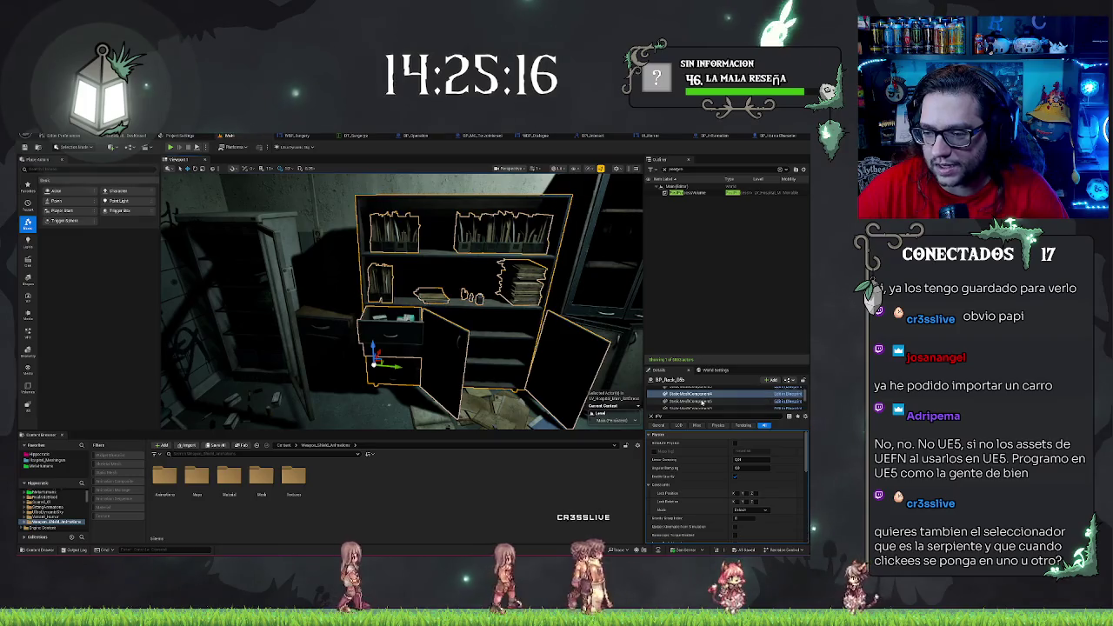
Select the cabinet's parts one by one, including the lower drawer, inspecting each one's physics settings
{"action": "left_click", "coordinate": [704, 401]}
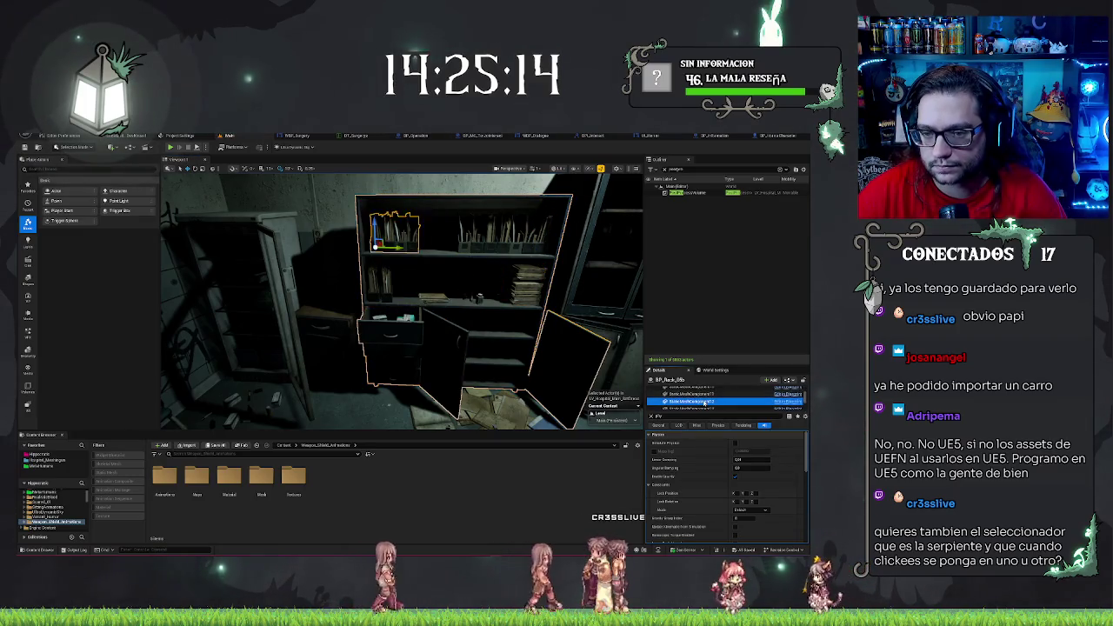
{"action": "left_click", "coordinate": [704, 403]}
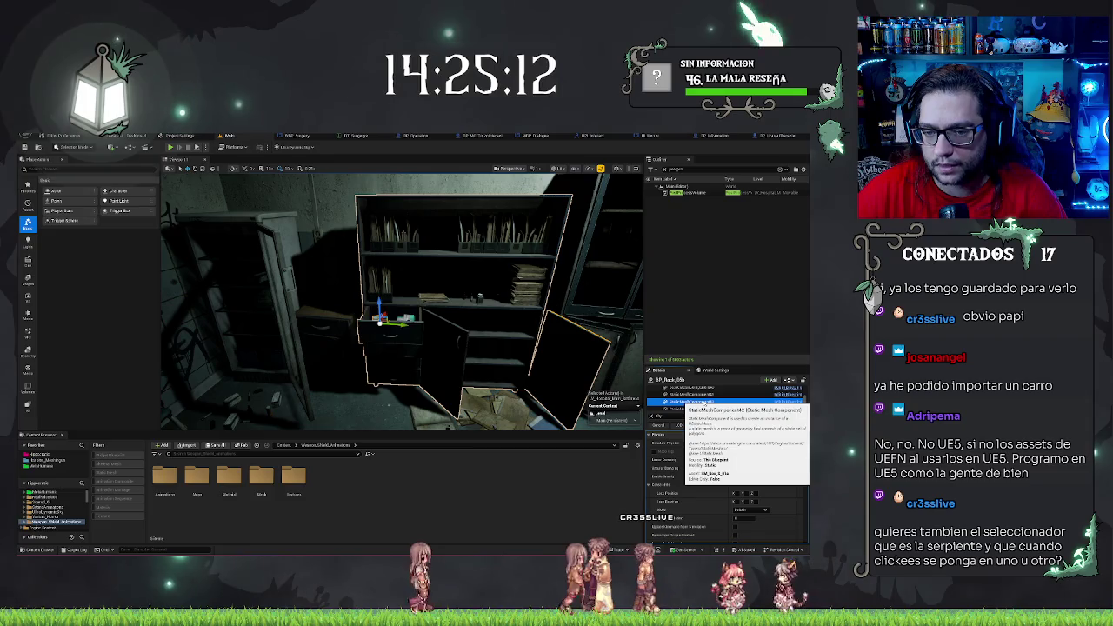
{"action": "left_click", "coordinate": [704, 402]}
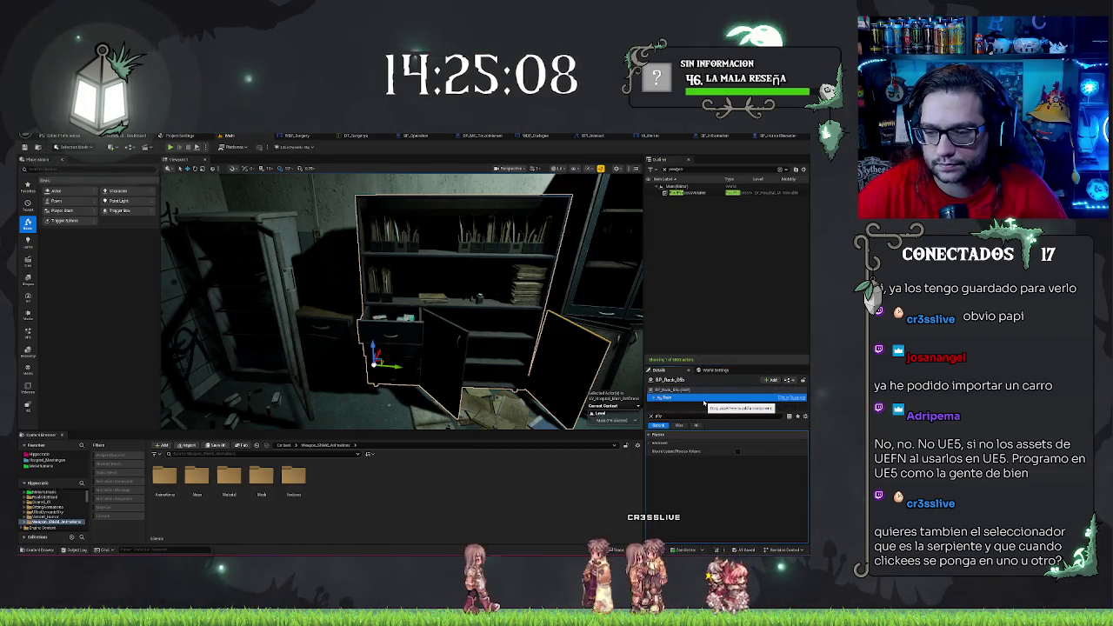
{"action": "left_click", "coordinate": [705, 402]}
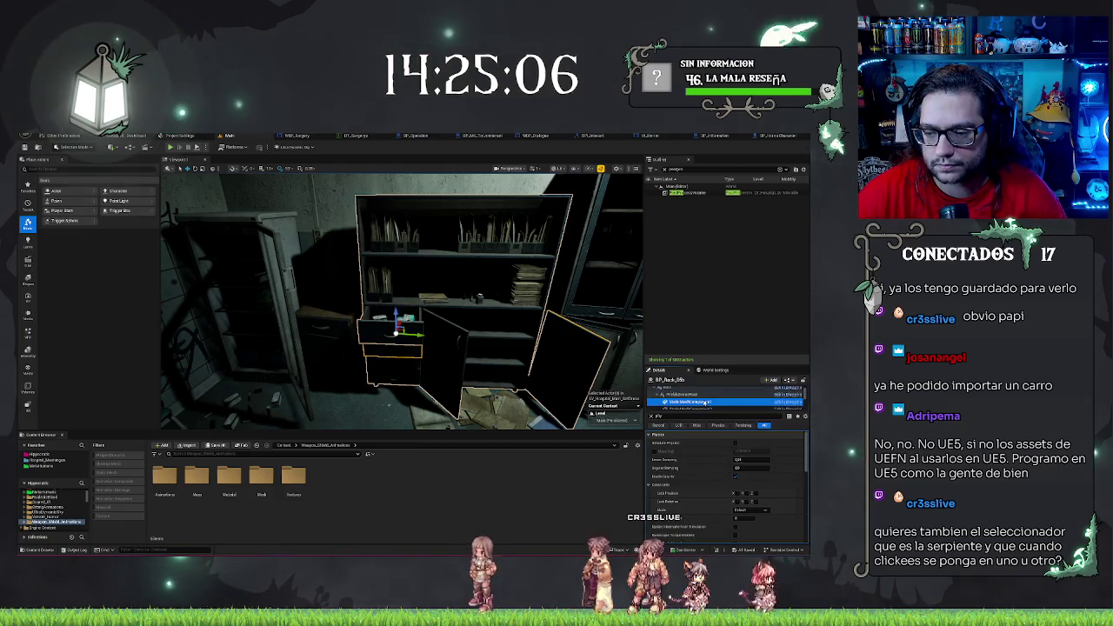
{"action": "left_click", "coordinate": [703, 402]}
{"action": "left_click", "coordinate": [704, 402]}
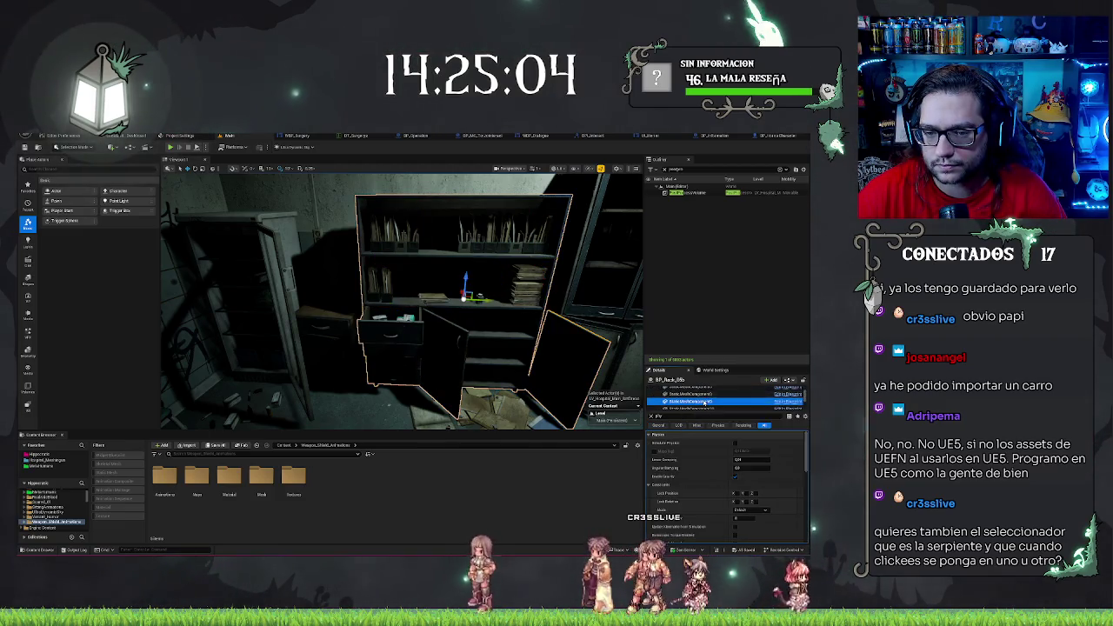
{"action": "left_click", "coordinate": [704, 402]}
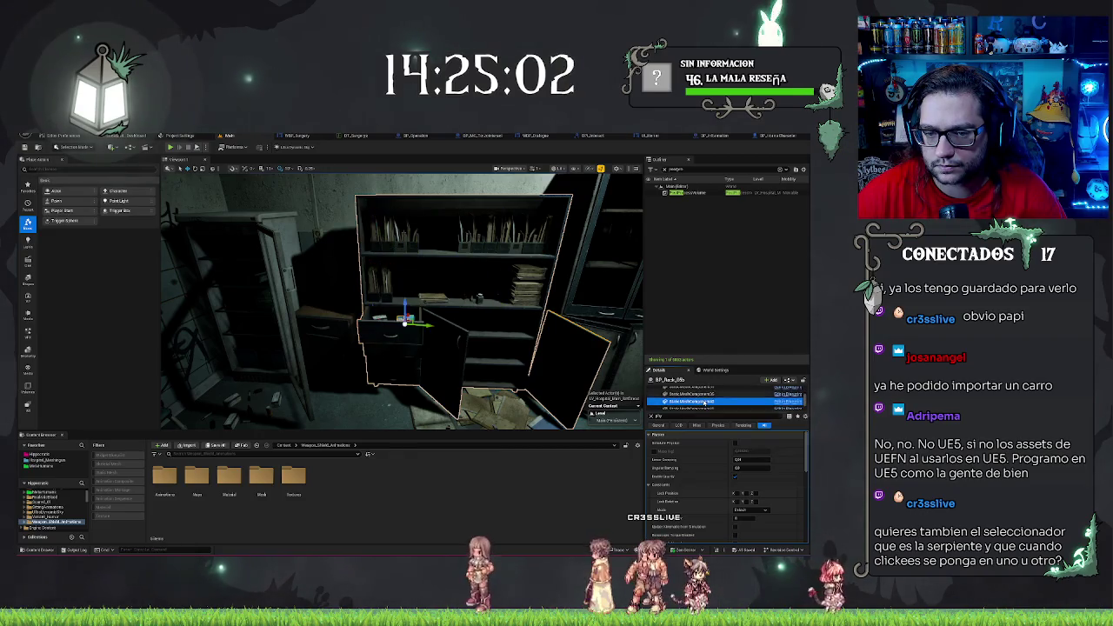
{"action": "left_click", "coordinate": [703, 403]}
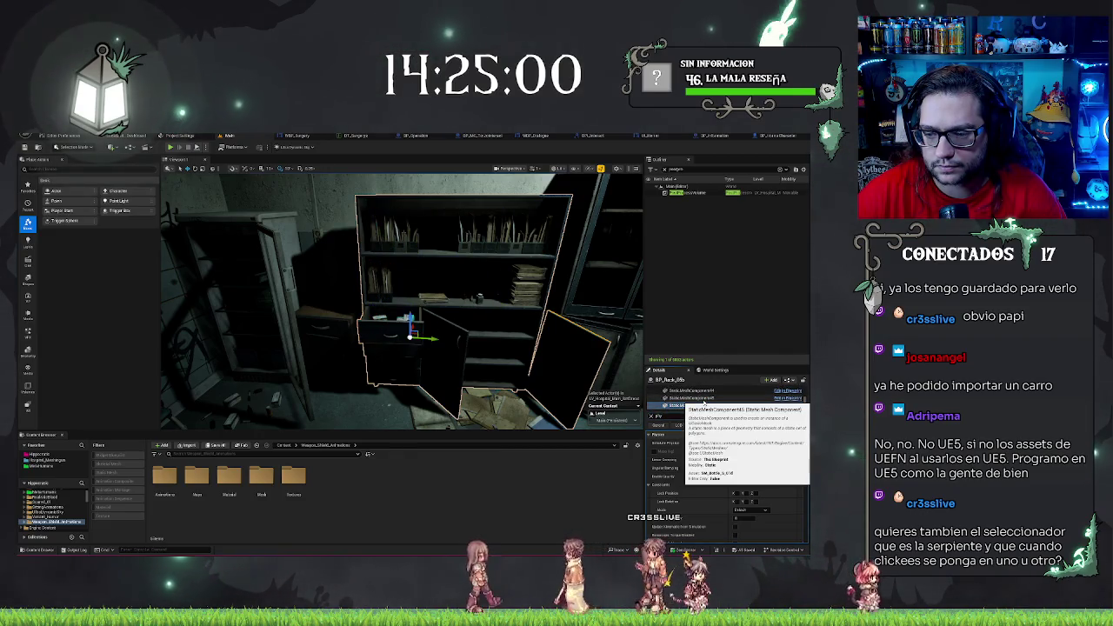
{"action": "key", "text": "f"}
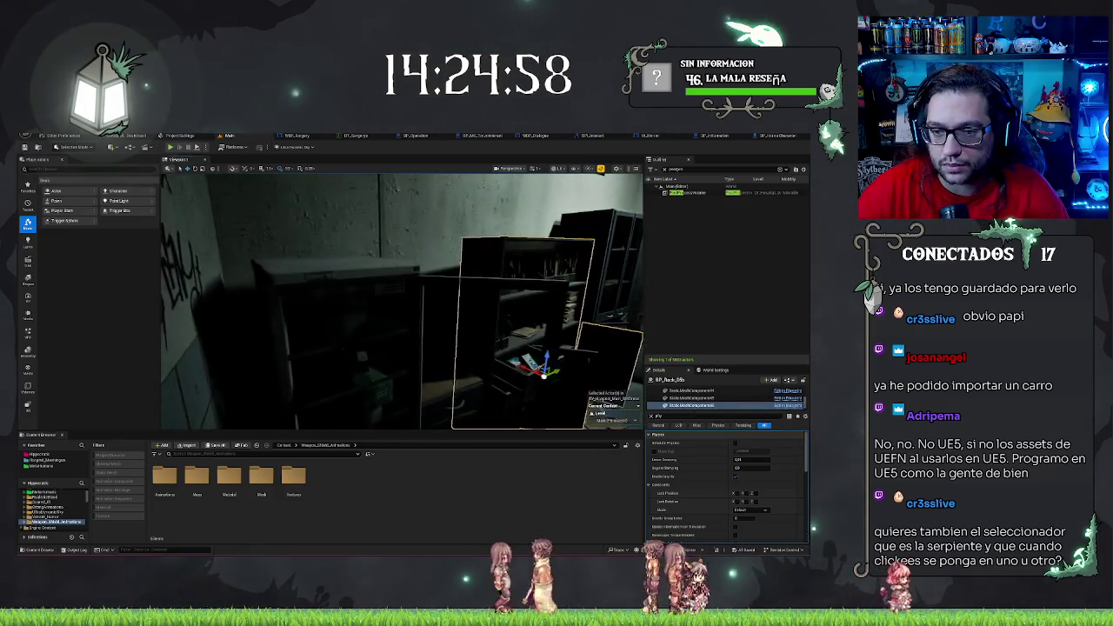
{"action": "key", "text": "f"}
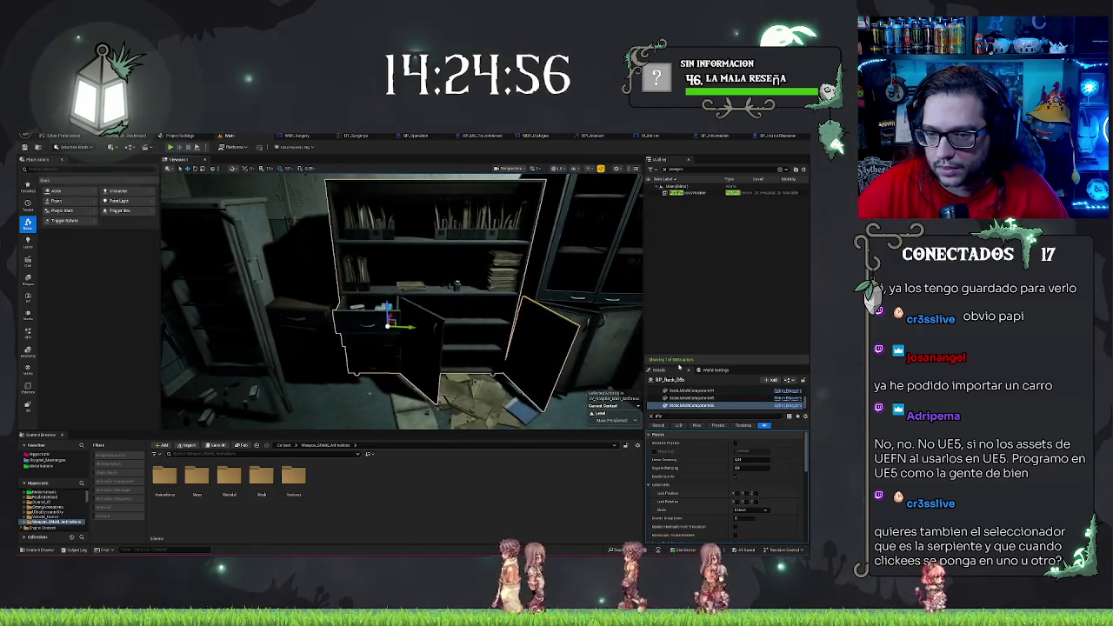
{"action": "left_click", "coordinate": [702, 406]}
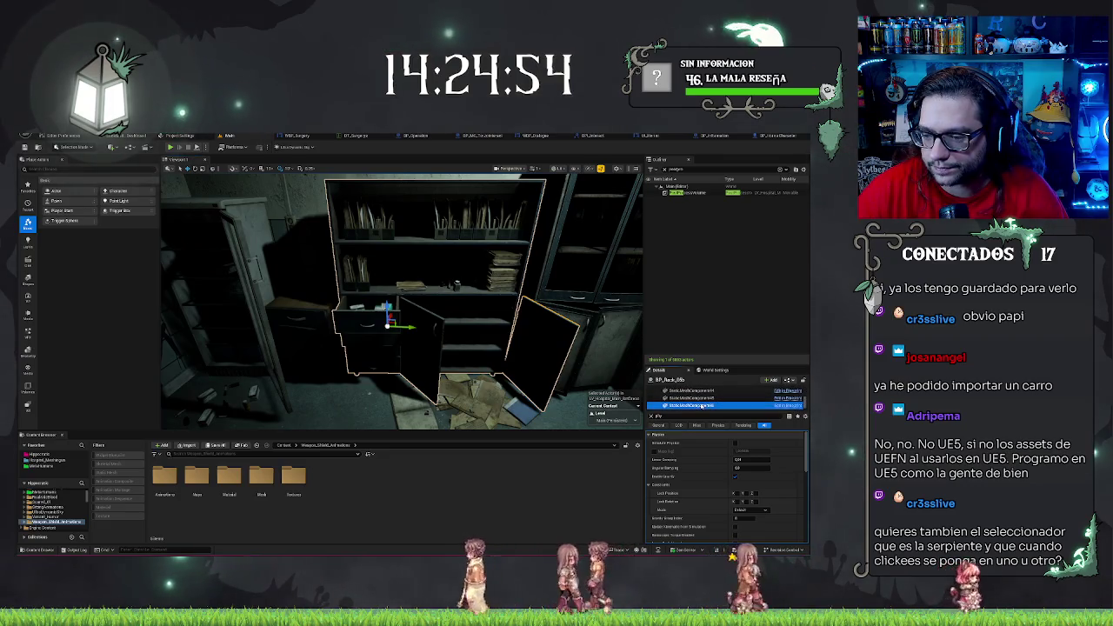
Clear the property filter, undo a part move, and step through the cabinet parts down to the drawer
{"action": "left_click", "coordinate": [651, 417]}
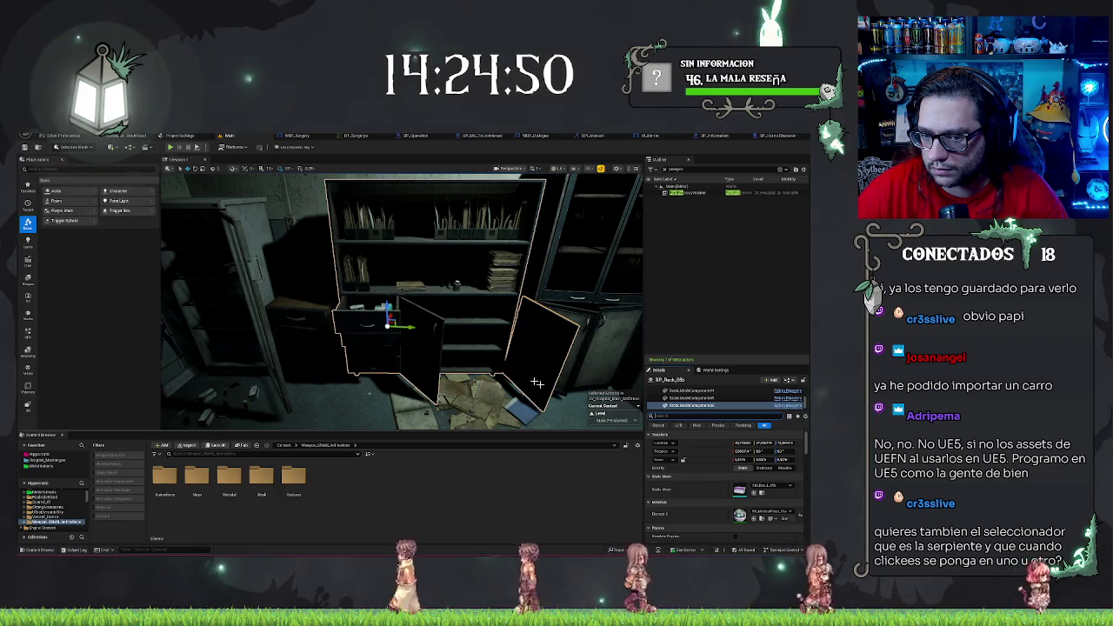
{"action": "key", "text": "ctrl+z"}
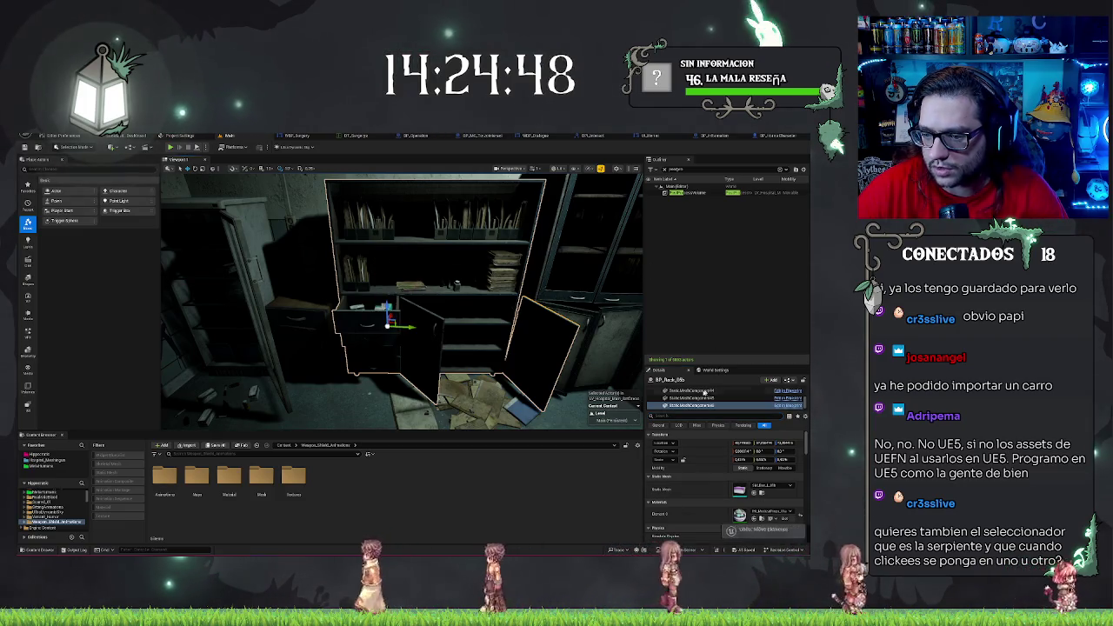
{"action": "left_click", "coordinate": [699, 398]}
{"action": "key", "text": "Up"}
{"action": "key", "text": "Up"}
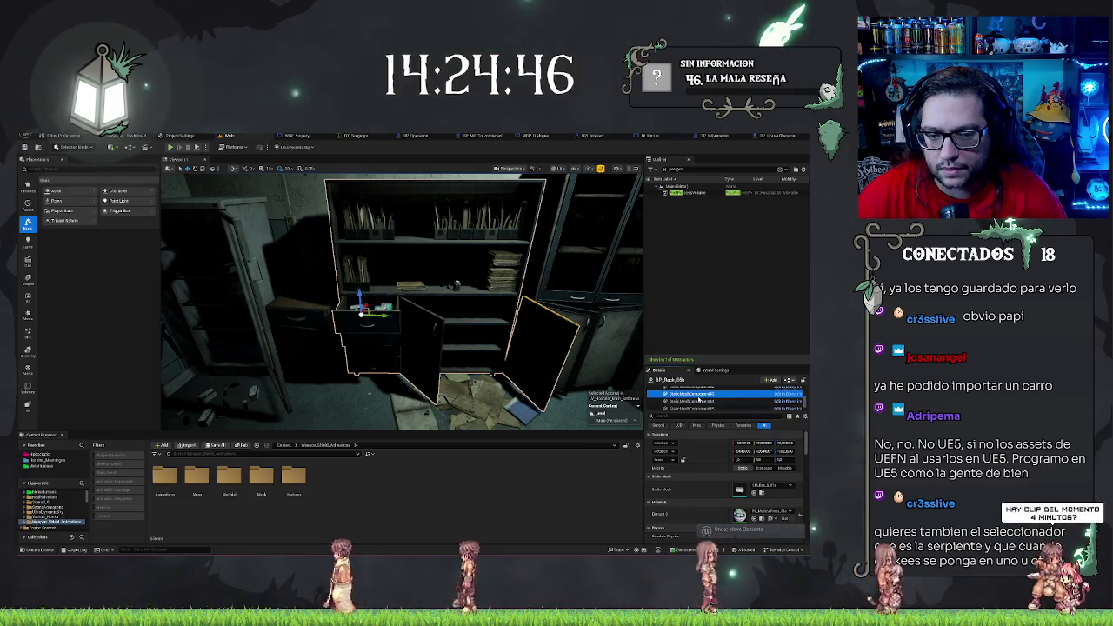
{"action": "key", "text": "Down"}
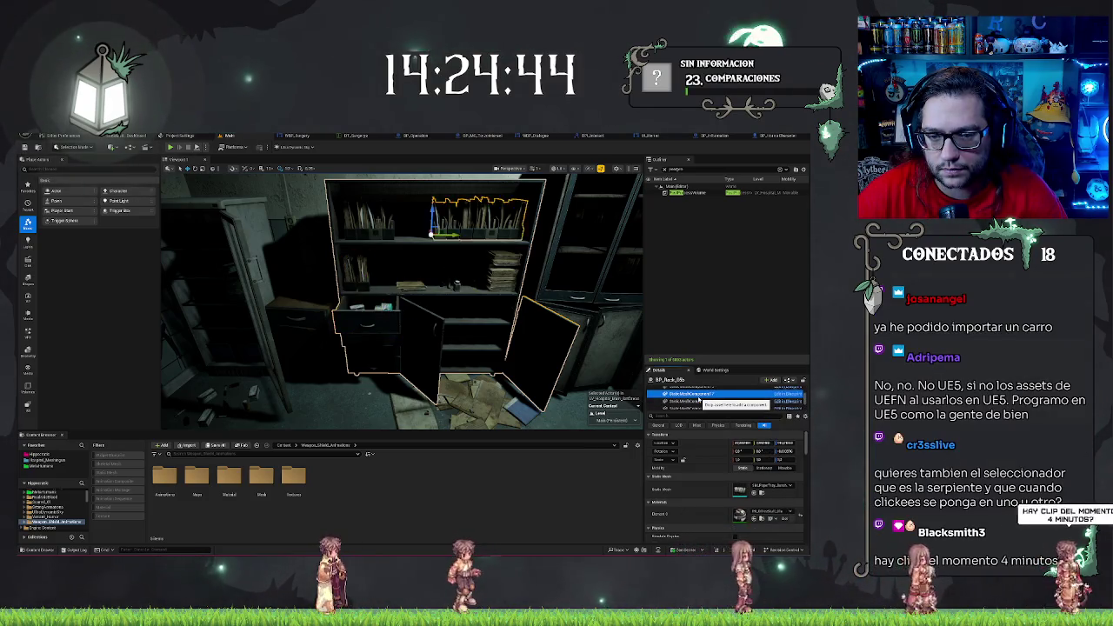
{"action": "key", "text": "Down"}
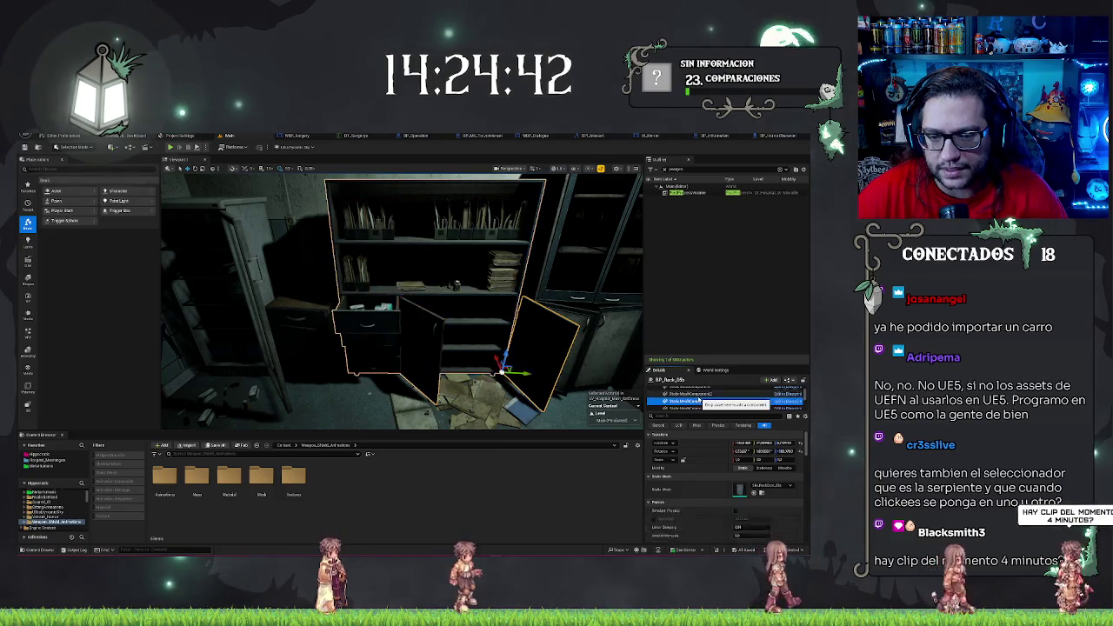
{"action": "key", "text": "Down"}
{"action": "left_click", "coordinate": [666, 461]}
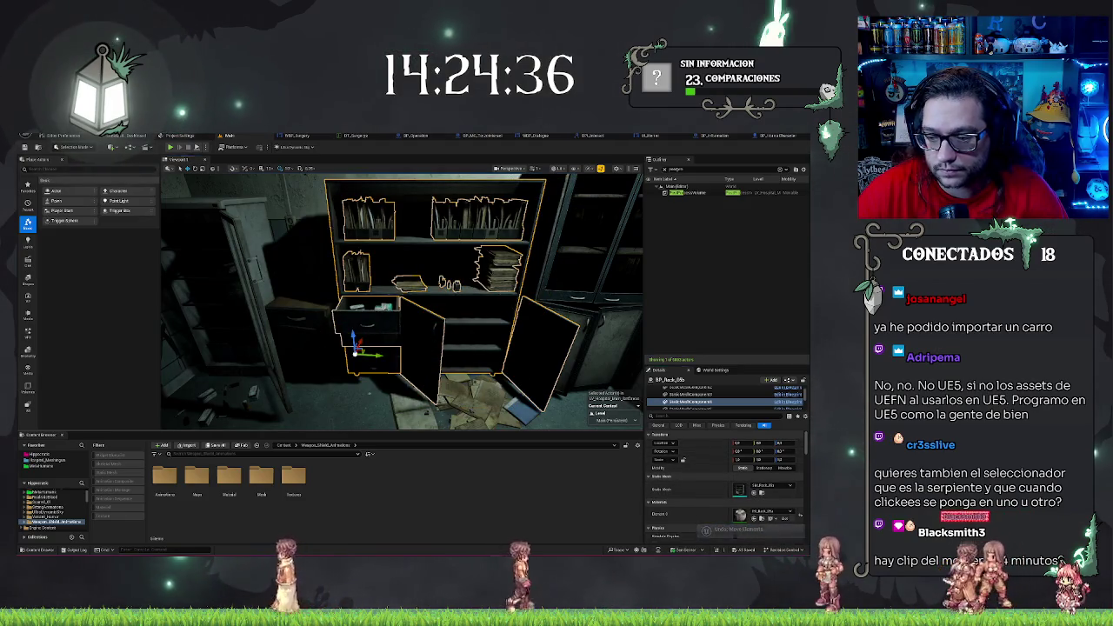
Select the whole BP_Rack_05b cabinet and inspect its door and books/shelf-items mesh components
{"action": "left_click", "coordinate": [434, 336]}
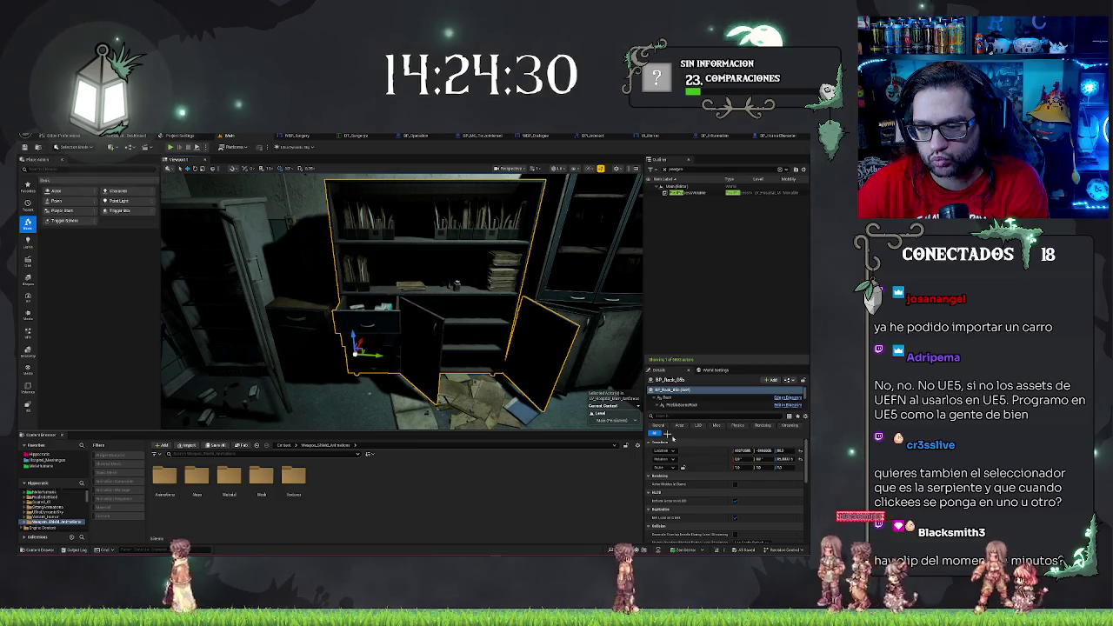
{"action": "scroll", "coordinate": [730, 400], "scroll_direction": "down", "scroll_amount": 2}
{"action": "left_click", "coordinate": [741, 402]}
{"action": "scroll", "coordinate": [742, 400], "scroll_direction": "up", "scroll_amount": 2}
{"action": "left_click", "coordinate": [742, 393]}
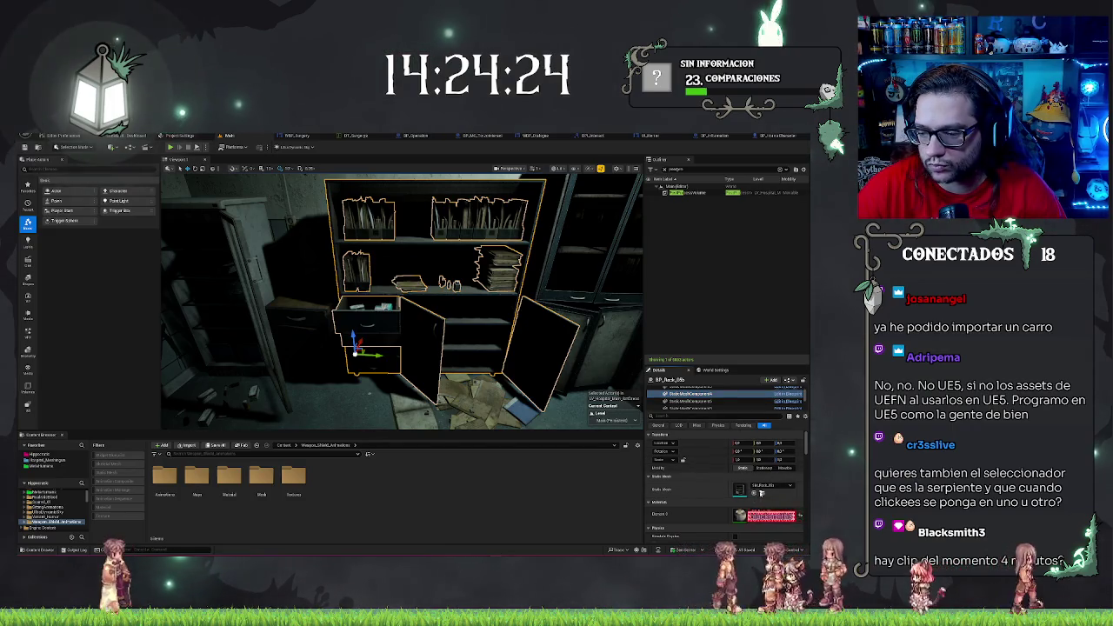
Locate the SM_Rack mesh asset and replace the selected cabinet actor with it
{"action": "left_click", "coordinate": [761, 492]}
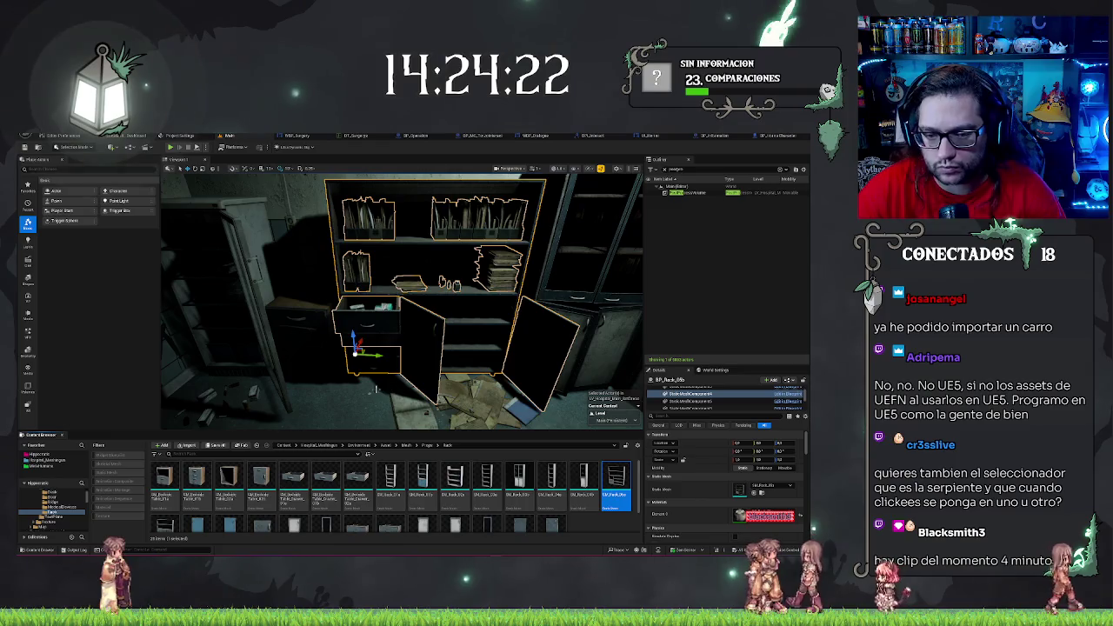
{"action": "left_click", "coordinate": [673, 389]}
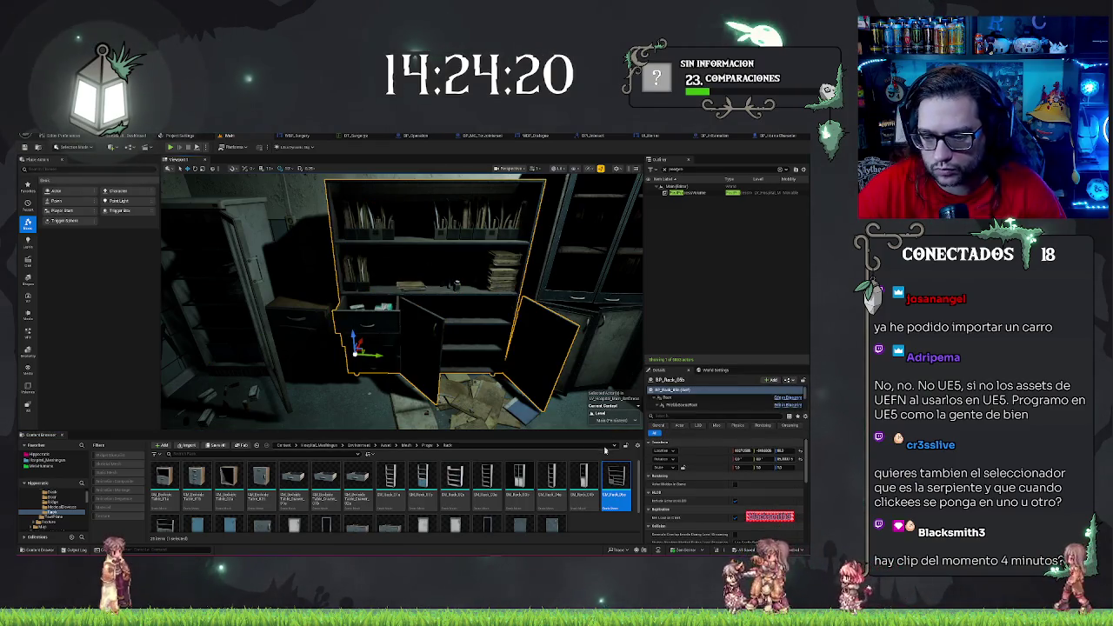
{"action": "right_click", "coordinate": [610, 482]}
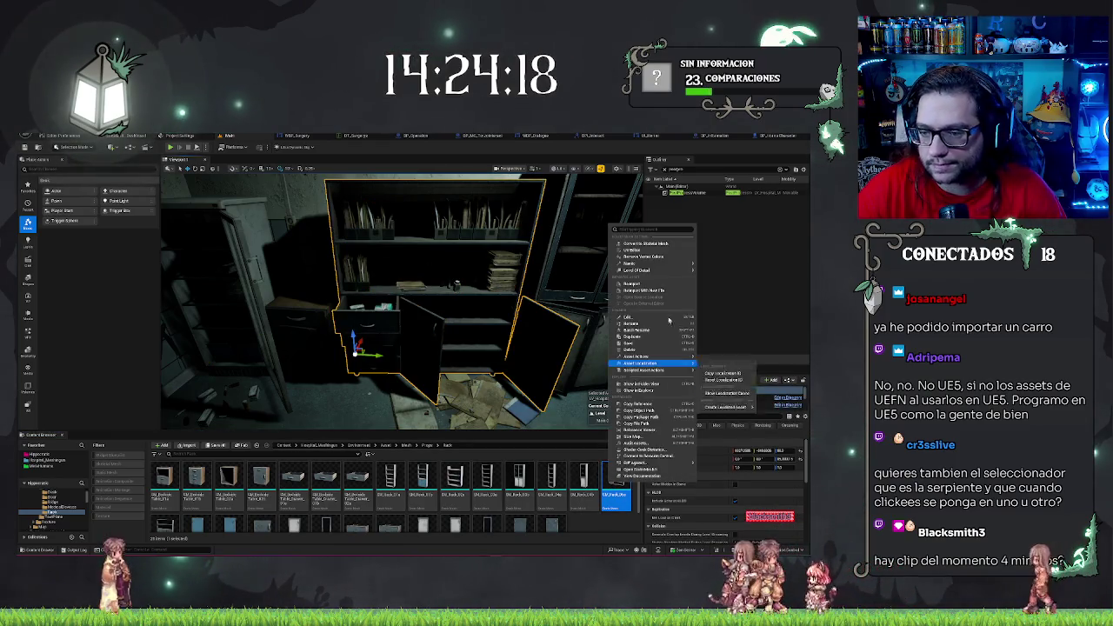
{"action": "mouse_move", "coordinate": [661, 262]}
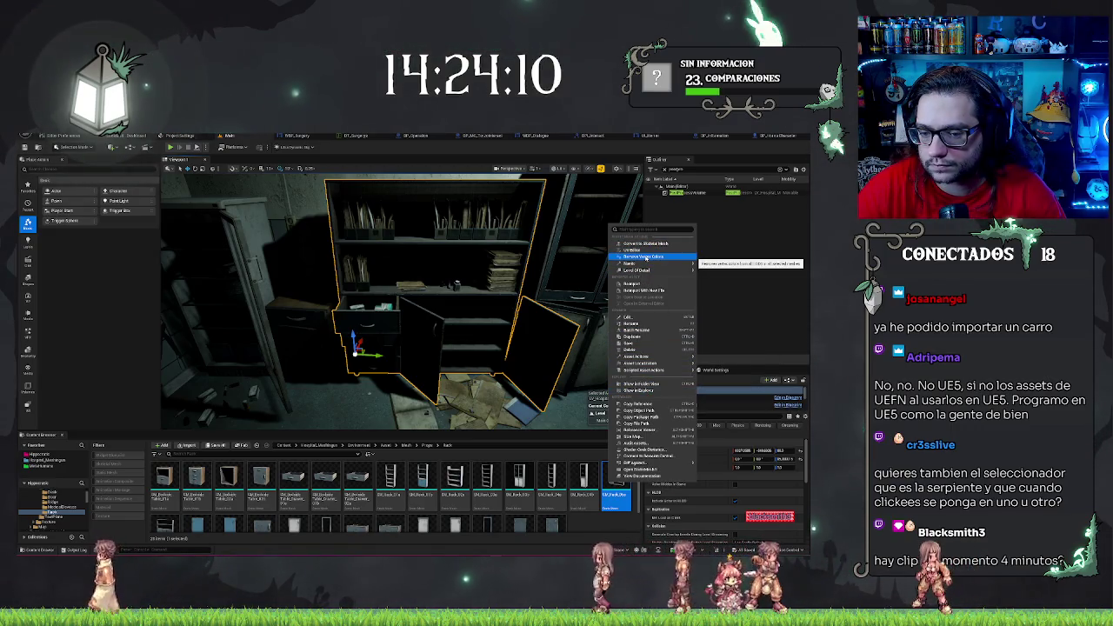
{"action": "right_click", "coordinate": [392, 347]}
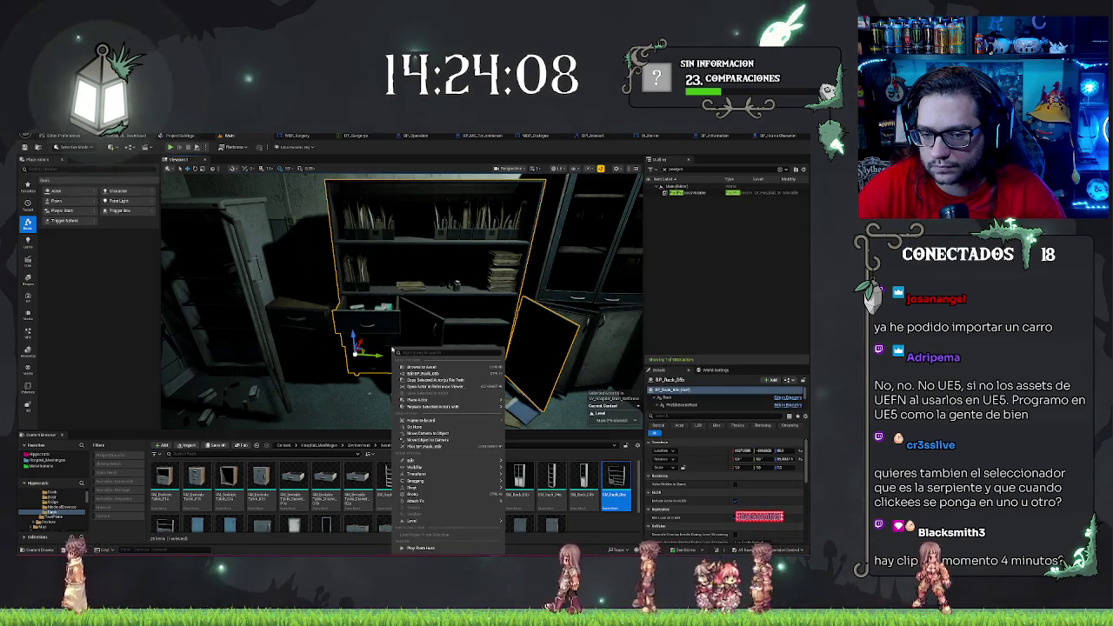
{"action": "mouse_move", "coordinate": [452, 406]}
{"action": "mouse_move", "coordinate": [544, 402]}
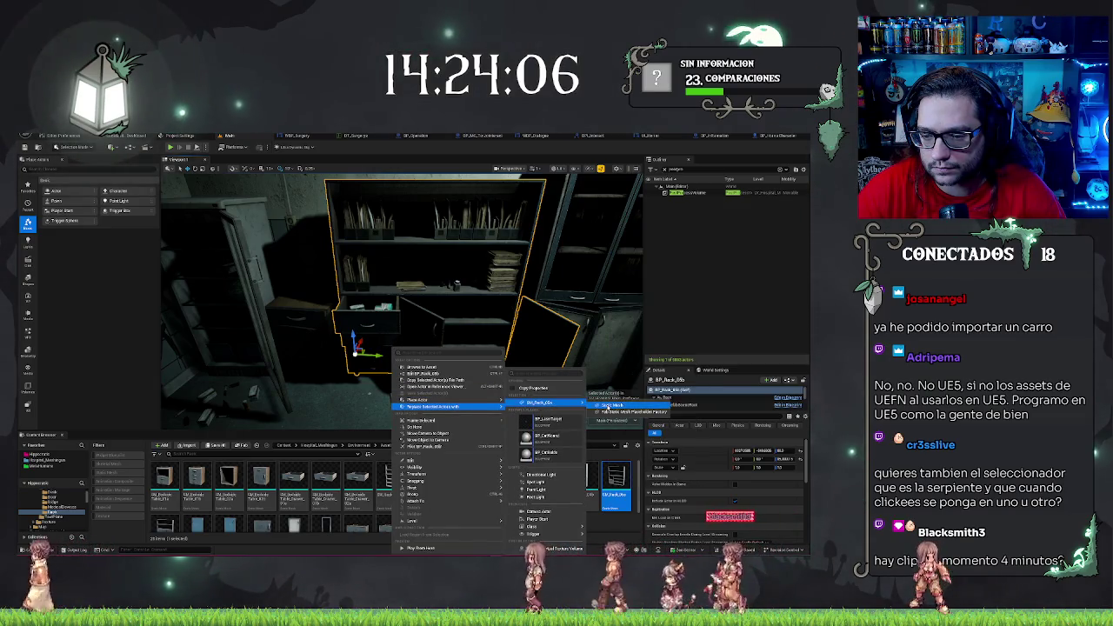
{"action": "left_click", "coordinate": [608, 406]}
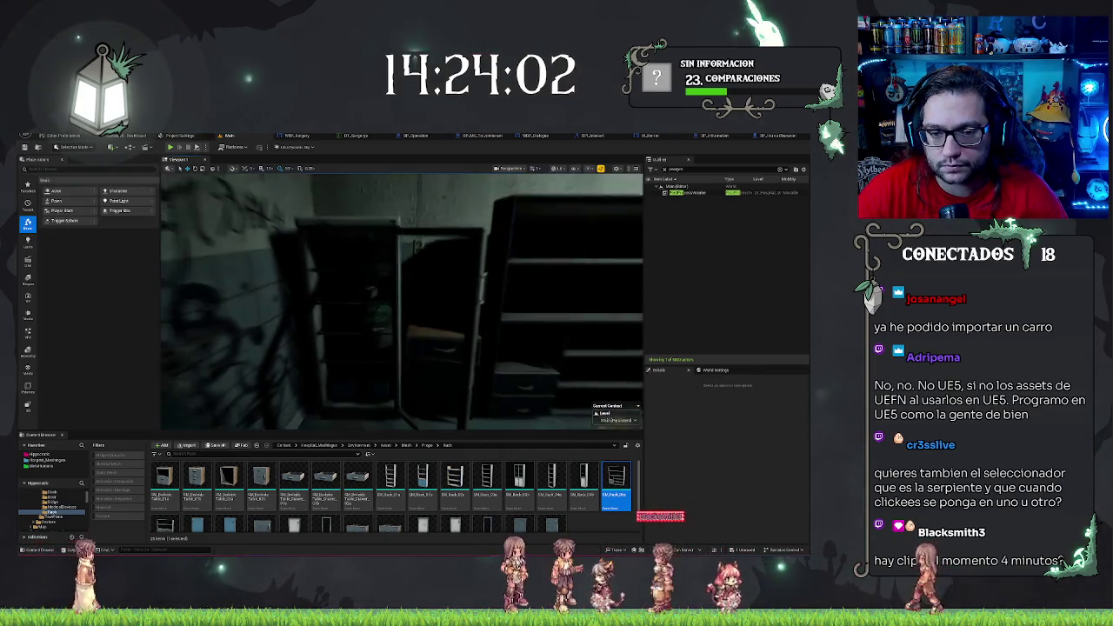
Select the fridge, step through its StaticMeshComponents, and browse to SM_Fridge_02a in the Fridge folder
{"action": "left_click", "coordinate": [408, 330]}
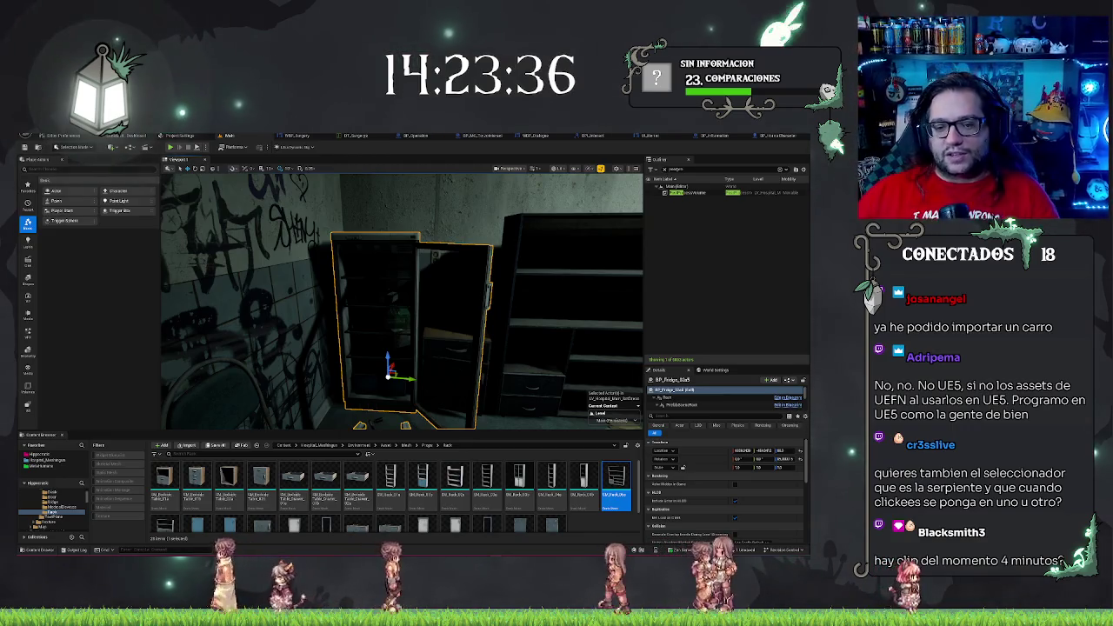
{"action": "left_click_drag", "start_coordinate": [400, 300], "coordinate": [453, 300]}
{"action": "left_click", "coordinate": [683, 401]}
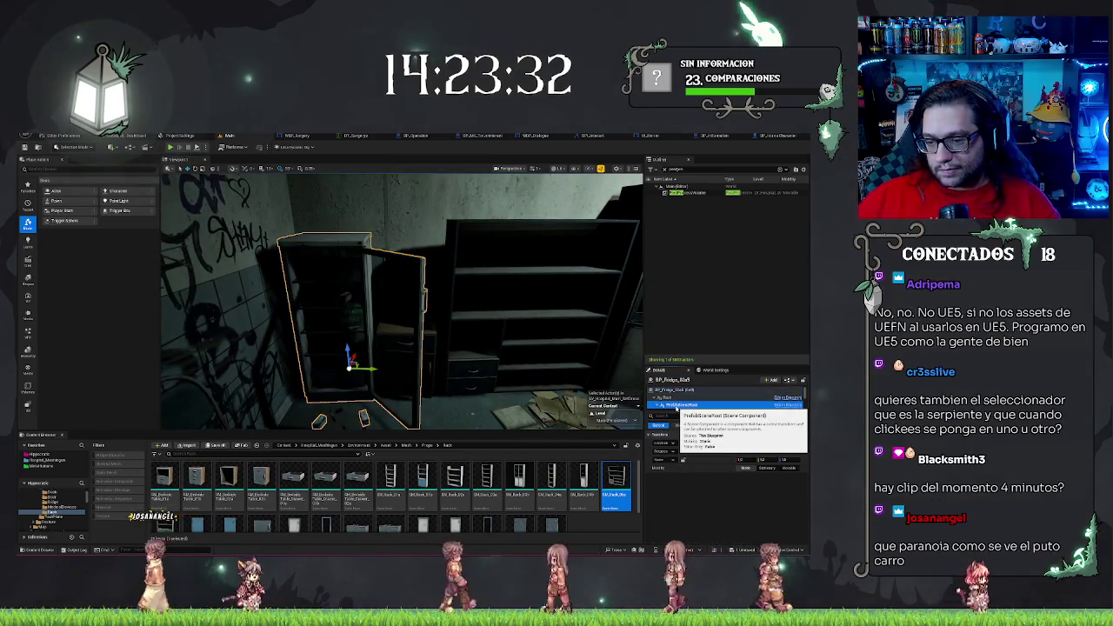
{"action": "key", "text": "Down"}
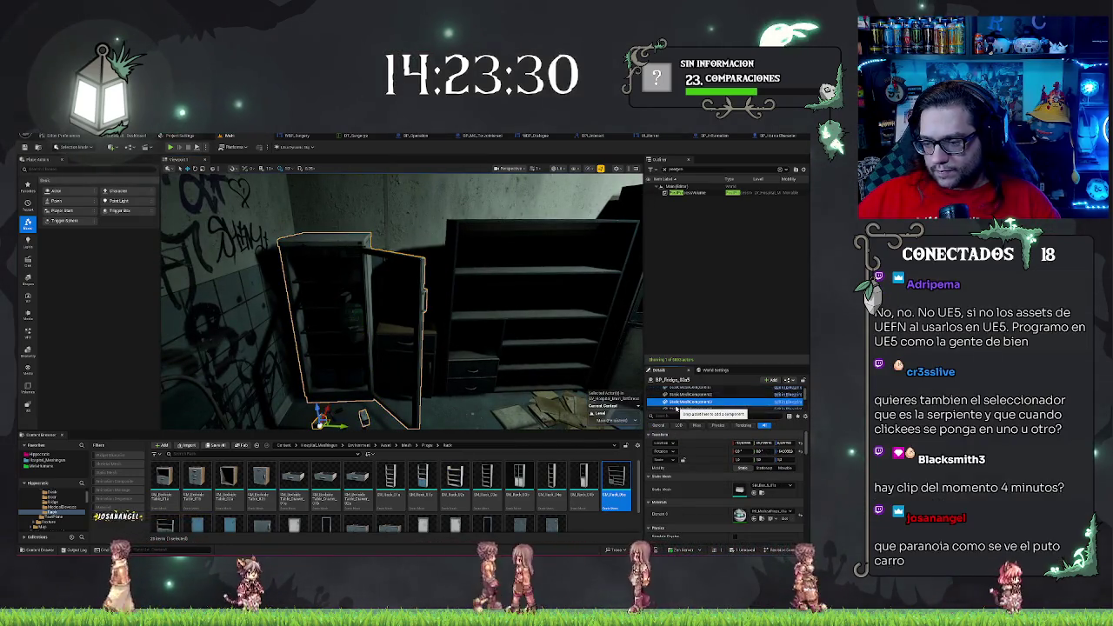
{"action": "key", "text": "Down"}
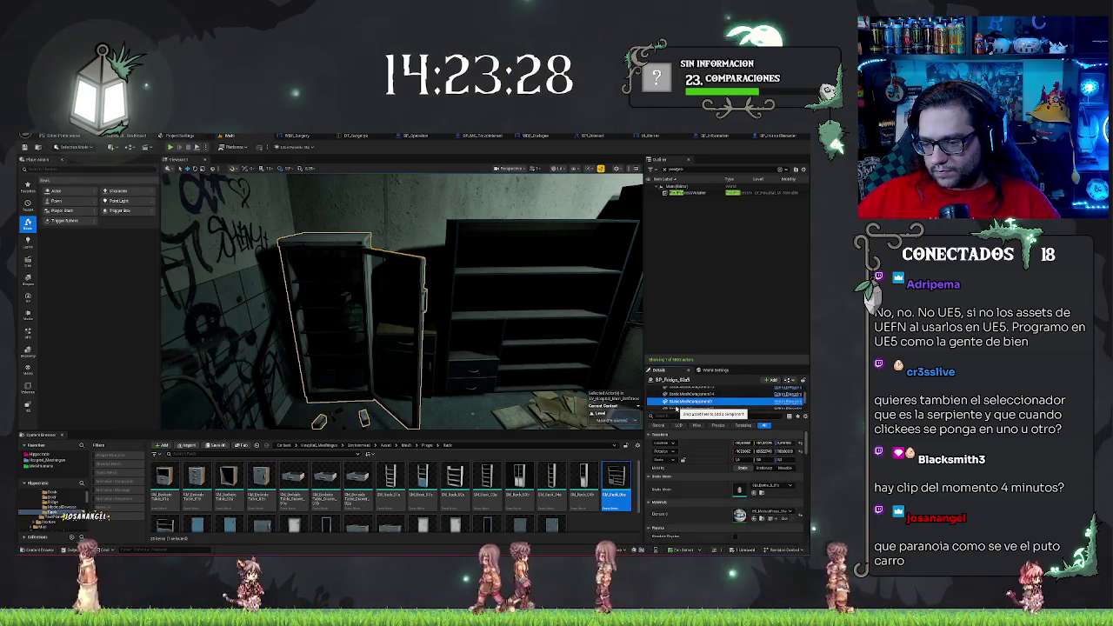
{"action": "key", "text": "Down"}
{"action": "key", "text": "Down"}
{"action": "key", "text": "Down"}
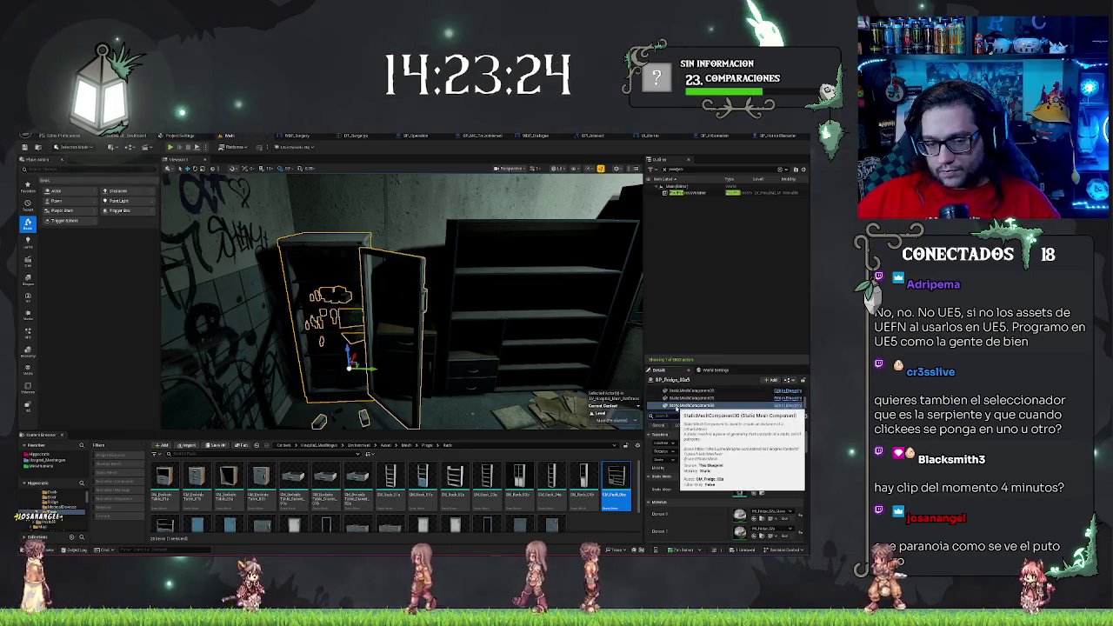
{"action": "left_click", "coordinate": [754, 492]}
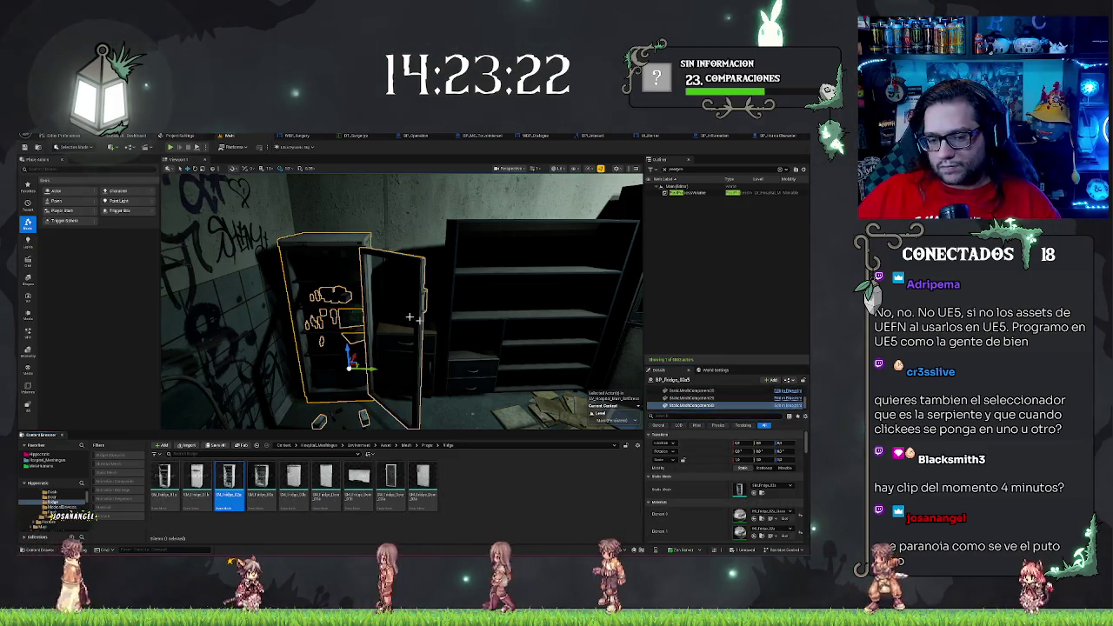
Replace the fridge blueprint with the doorless SM_Fridge static mesh, then select the fridge door mesh asset
{"action": "right_click", "coordinate": [358, 248]}
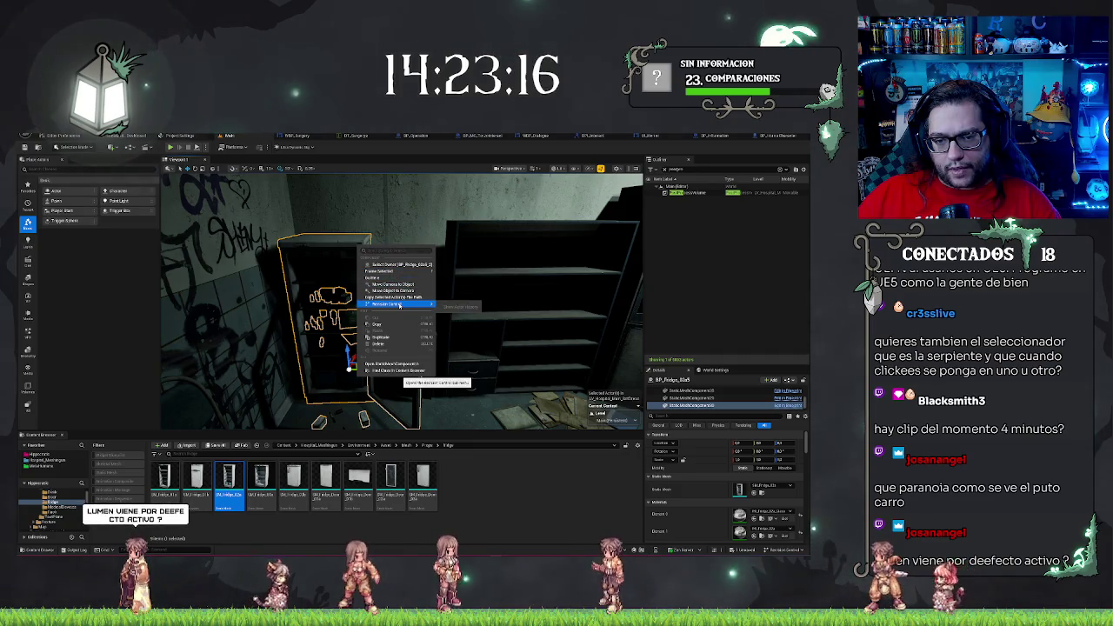
{"action": "right_click", "coordinate": [344, 244]}
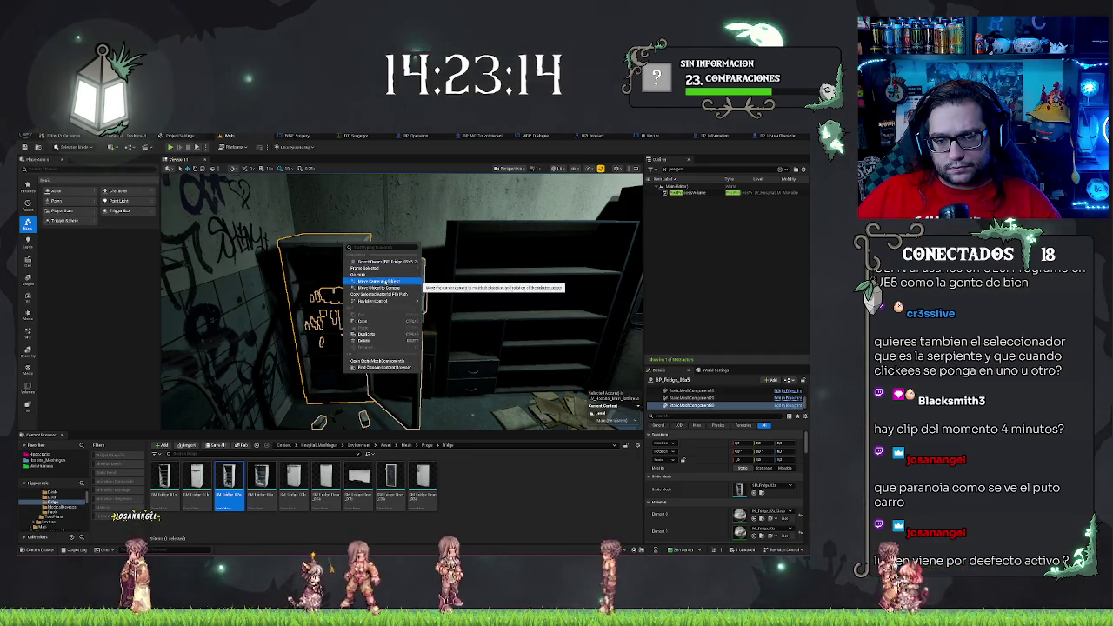
{"action": "left_click", "coordinate": [475, 407]}
{"action": "left_click", "coordinate": [476, 408]}
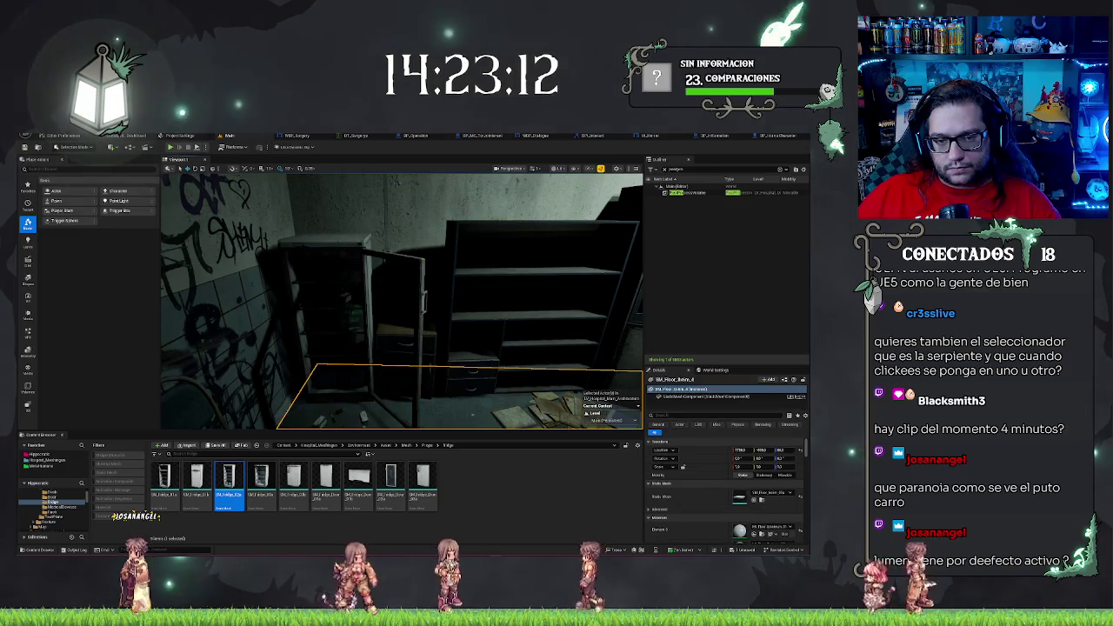
{"action": "right_click", "coordinate": [332, 246]}
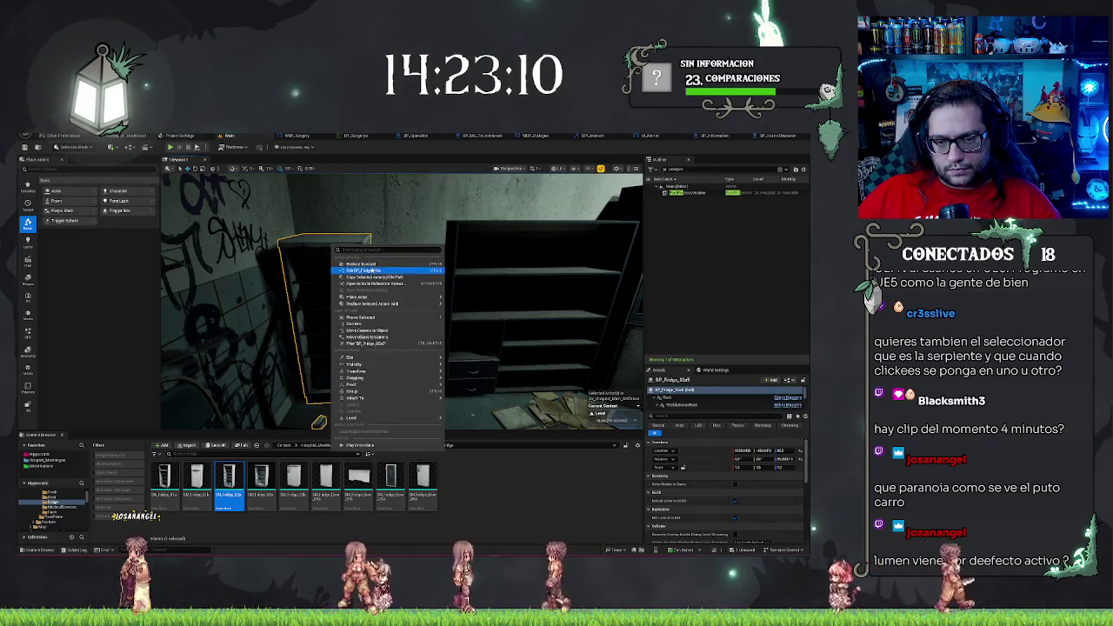
{"action": "mouse_move", "coordinate": [391, 303]}
{"action": "left_click", "coordinate": [533, 344]}
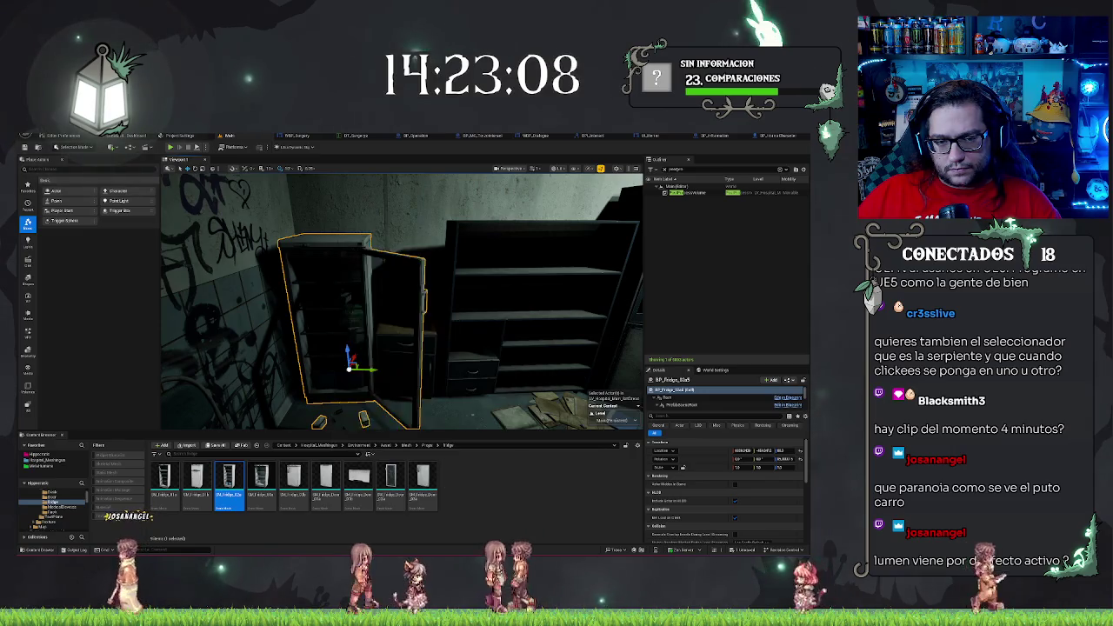
{"action": "left_click", "coordinate": [391, 476]}
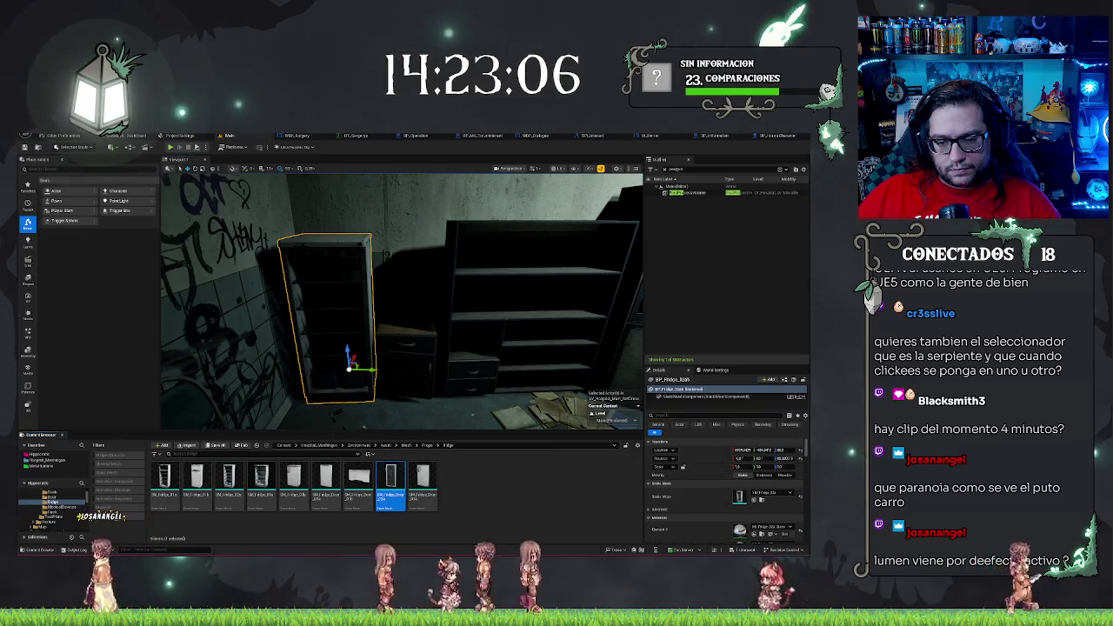
{"action": "left_click_drag", "start_coordinate": [400, 300], "coordinate": [352, 292]}
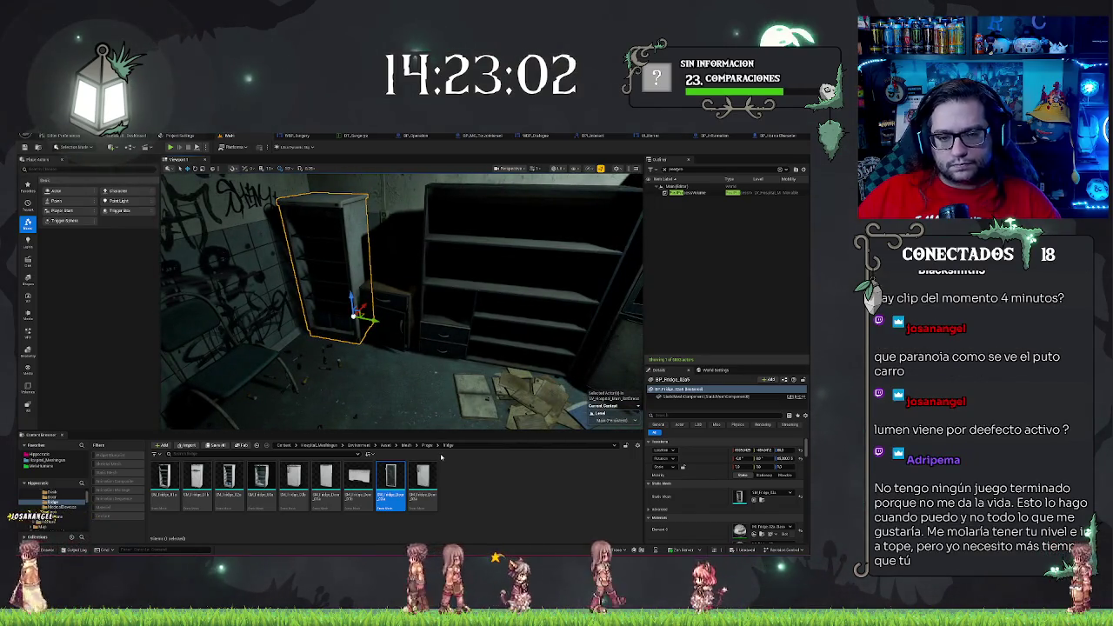
Swing the fridge door part open, then undo the changes to restore it into the doorway
{"action": "mouse_move", "coordinate": [359, 344]}
{"action": "left_mouse_down"}
{"action": "mouse_move", "coordinate": [370, 343]}
{"action": "mouse_move", "coordinate": [359, 344]}
{"action": "mouse_move", "coordinate": [366, 296]}
{"action": "mouse_move", "coordinate": [367, 399]}
{"action": "left_mouse_up"}
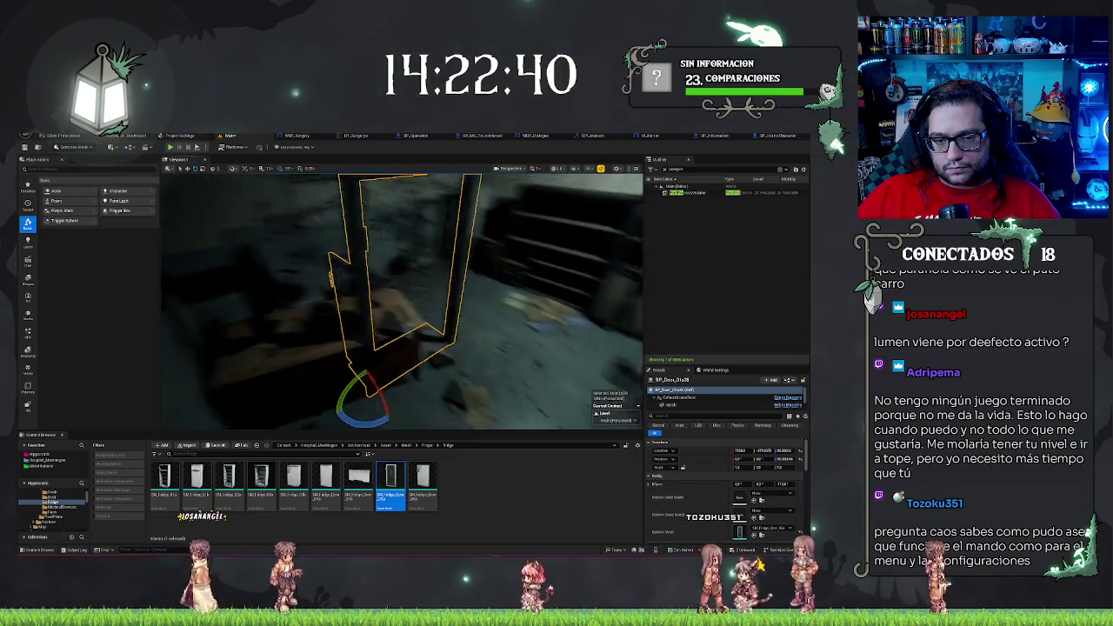
{"action": "left_click", "coordinate": [693, 405]}
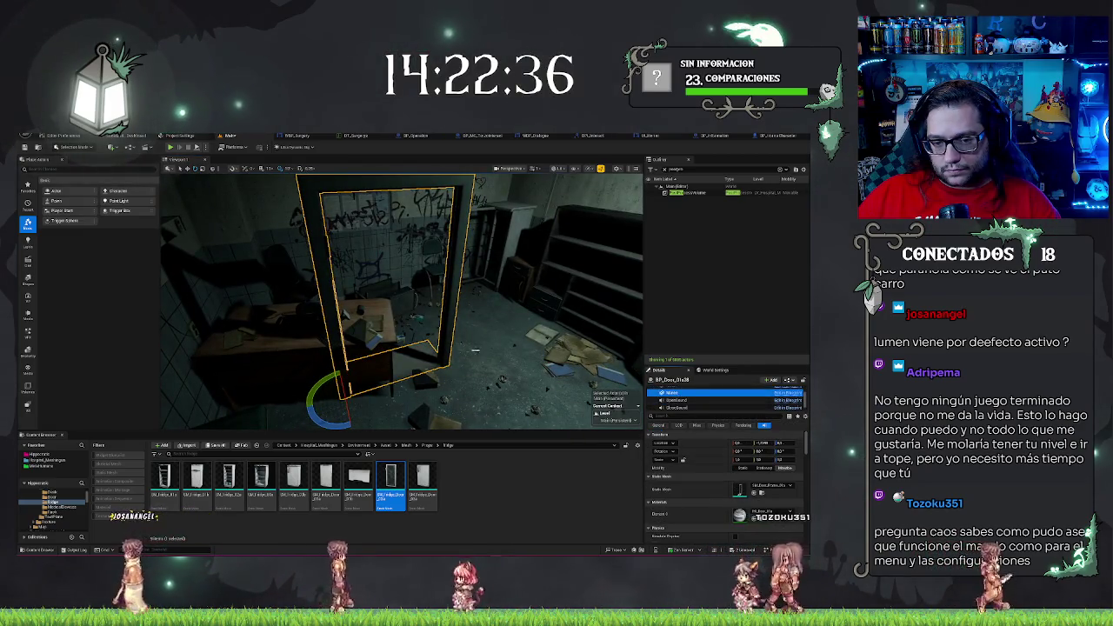
{"action": "left_click_drag", "start_coordinate": [346, 384], "coordinate": [379, 411]}
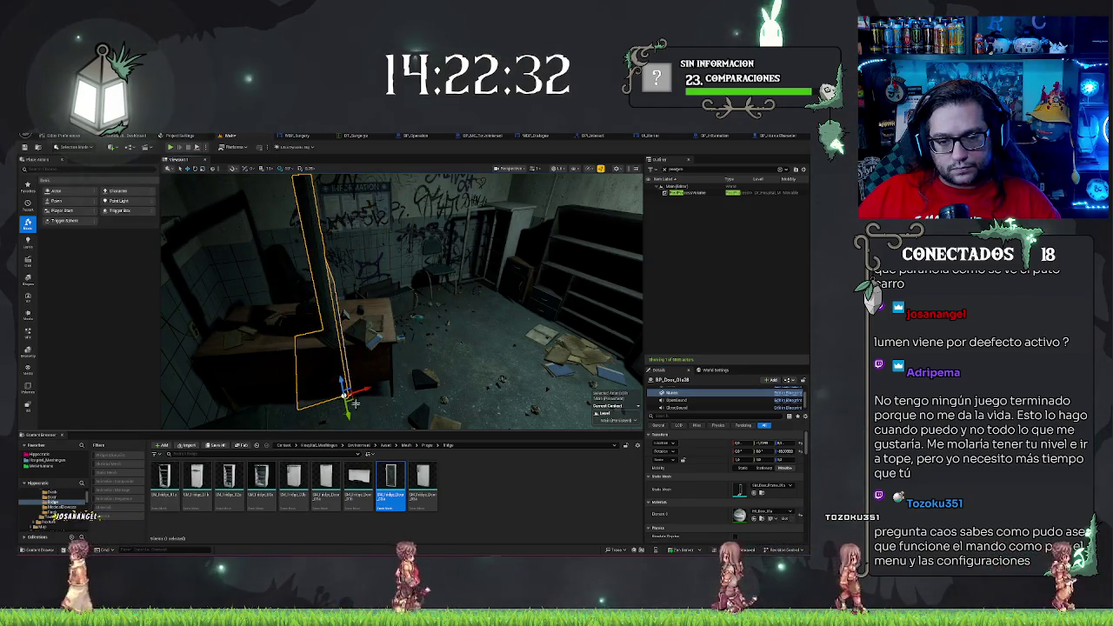
{"action": "key", "text": "ctrl+z"}
{"action": "key", "text": "w"}
{"action": "key", "text": "ctrl+z"}
{"action": "key", "text": "ctrl+z"}
{"action": "key", "text": "ctrl+z"}
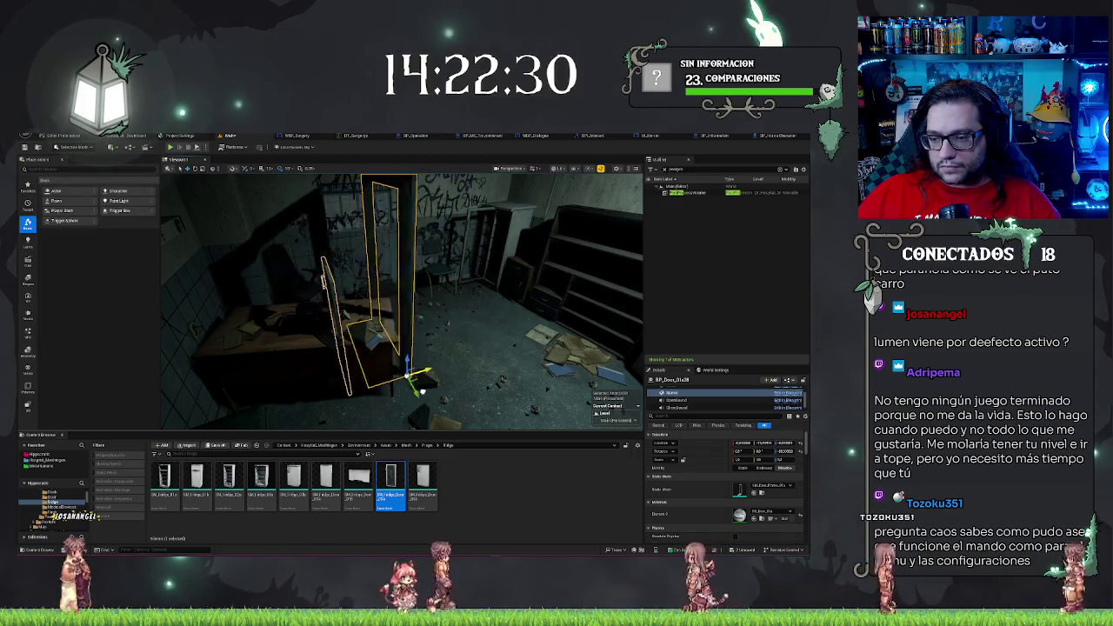
{"action": "key", "text": "ctrl+z"}
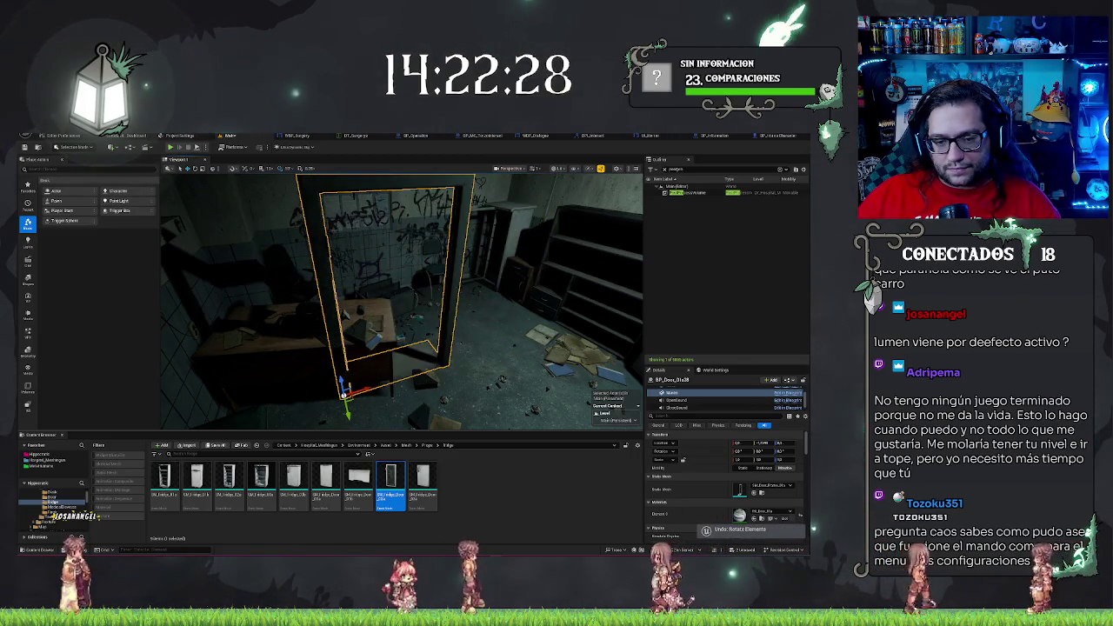
Hide the door through its Visible property and place a separate door mesh by the shelves
{"action": "left_click", "coordinate": [695, 415]}
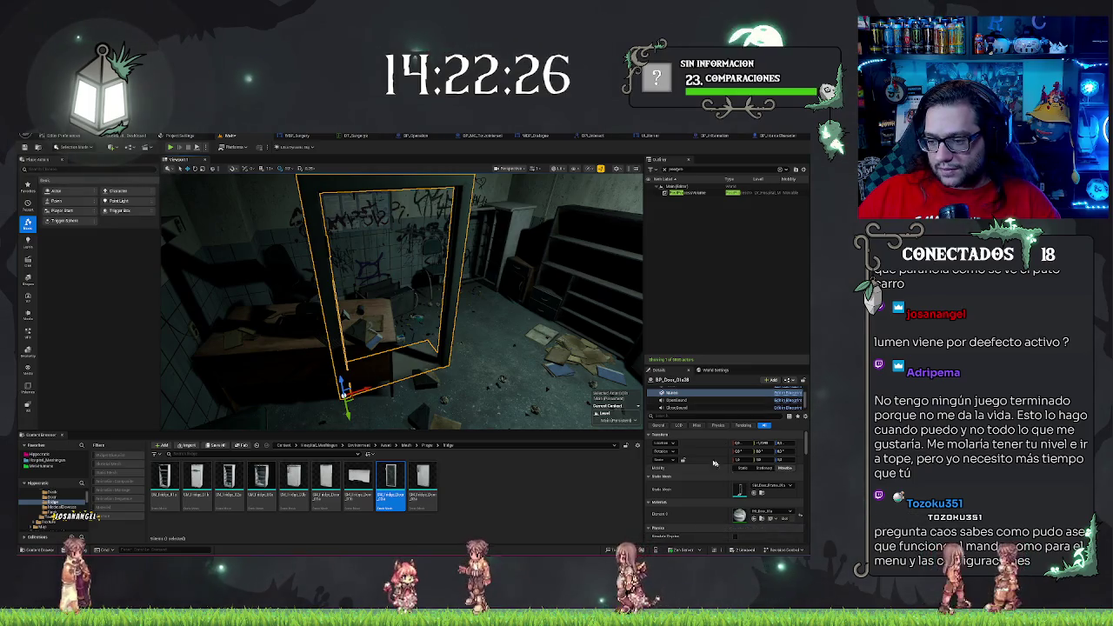
{"action": "type", "text": "tisib"}
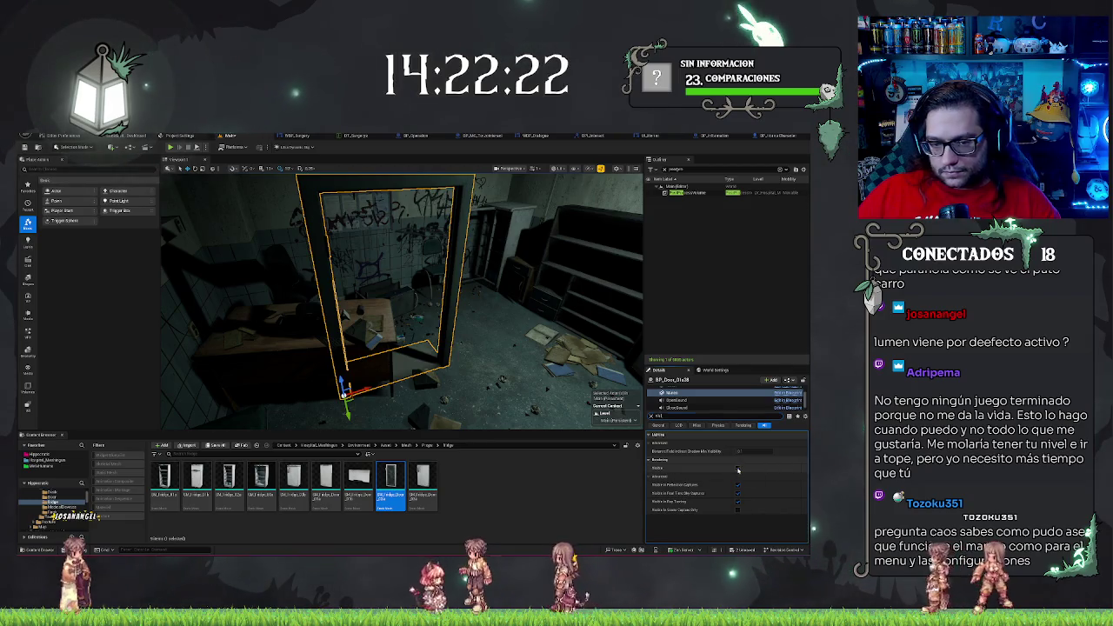
{"action": "left_click", "coordinate": [738, 468]}
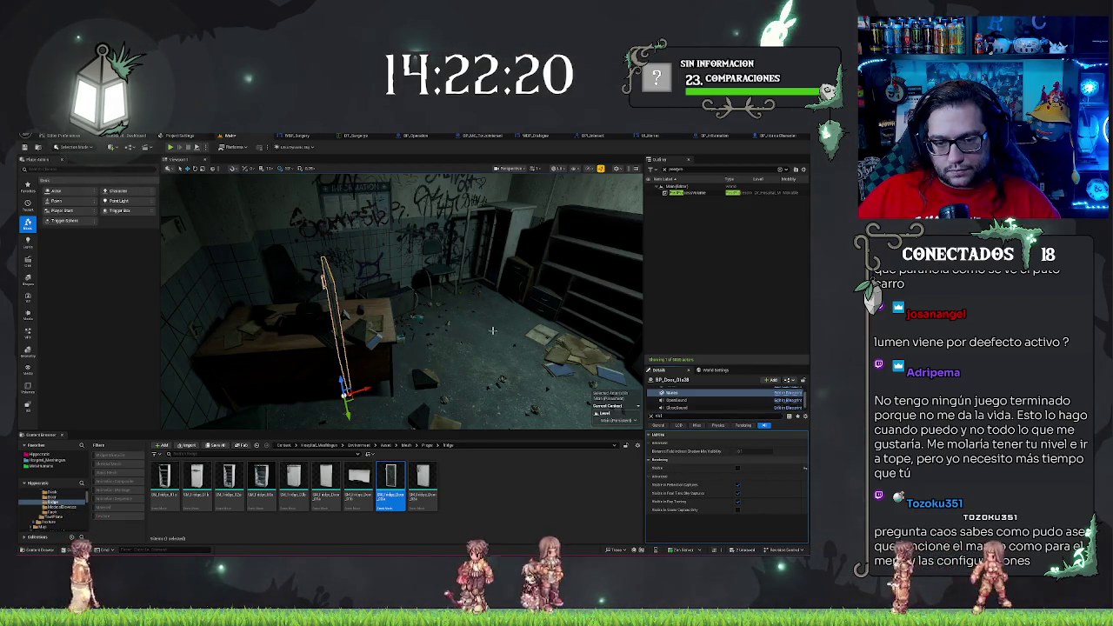
{"action": "left_click", "coordinate": [470, 382]}
{"action": "mouse_move", "coordinate": [391, 482]}
{"action": "left_mouse_down"}
{"action": "mouse_move", "coordinate": [348, 474]}
{"action": "mouse_move", "coordinate": [500, 382]}
{"action": "mouse_move", "coordinate": [495, 329]}
{"action": "left_mouse_up"}
Delete the selection and pull back to a wide view of the lit shelves
{"action": "scroll", "coordinate": [496, 329], "scroll_direction": "up", "scroll_amount": 10}
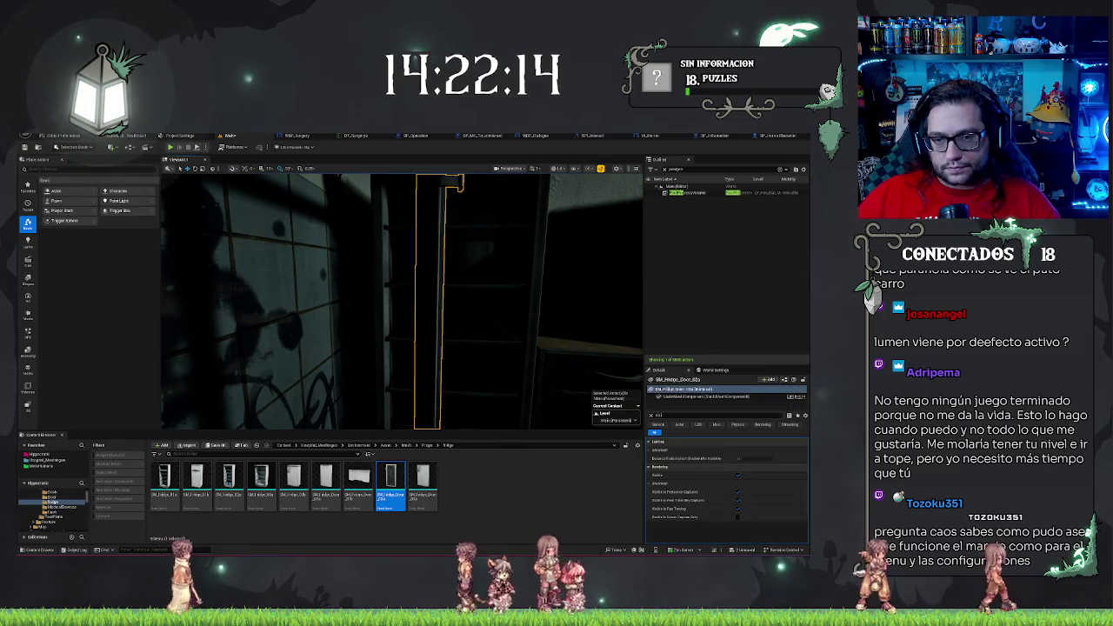
{"action": "key", "text": "Delete"}
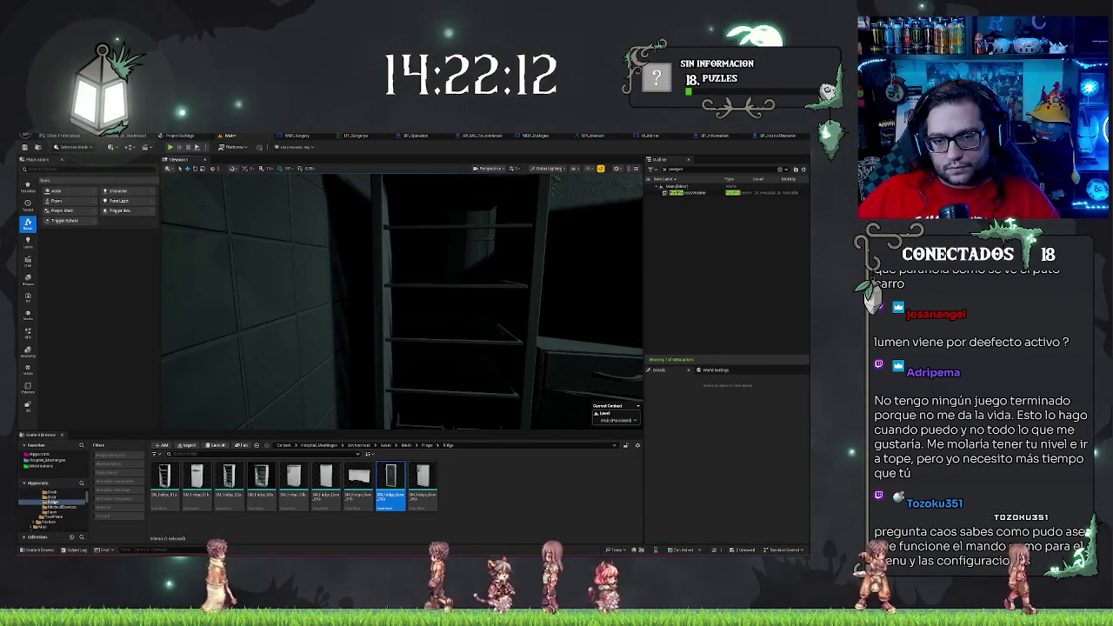
{"action": "scroll", "coordinate": [374, 261], "scroll_direction": "down", "scroll_amount": 10}
{"action": "scroll", "coordinate": [372, 262], "scroll_direction": "up", "scroll_amount": 5}
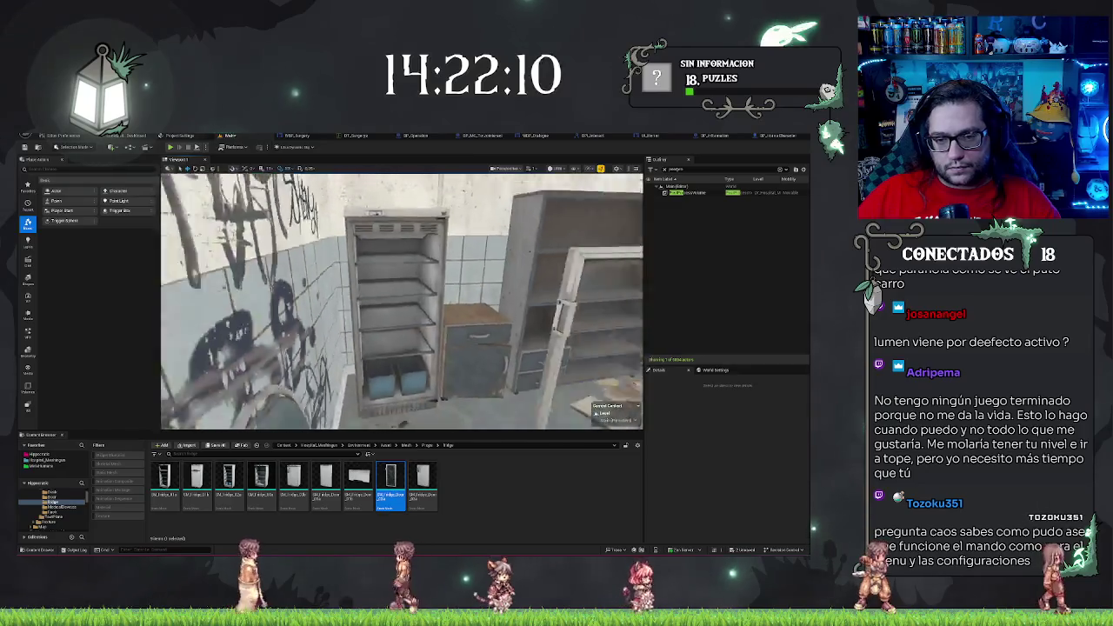
Frame the door frame in view and search its Details for 'spawn'
{"action": "scroll", "coordinate": [403, 265], "scroll_direction": "down", "scroll_amount": 8}
{"action": "left_click", "coordinate": [435, 330]}
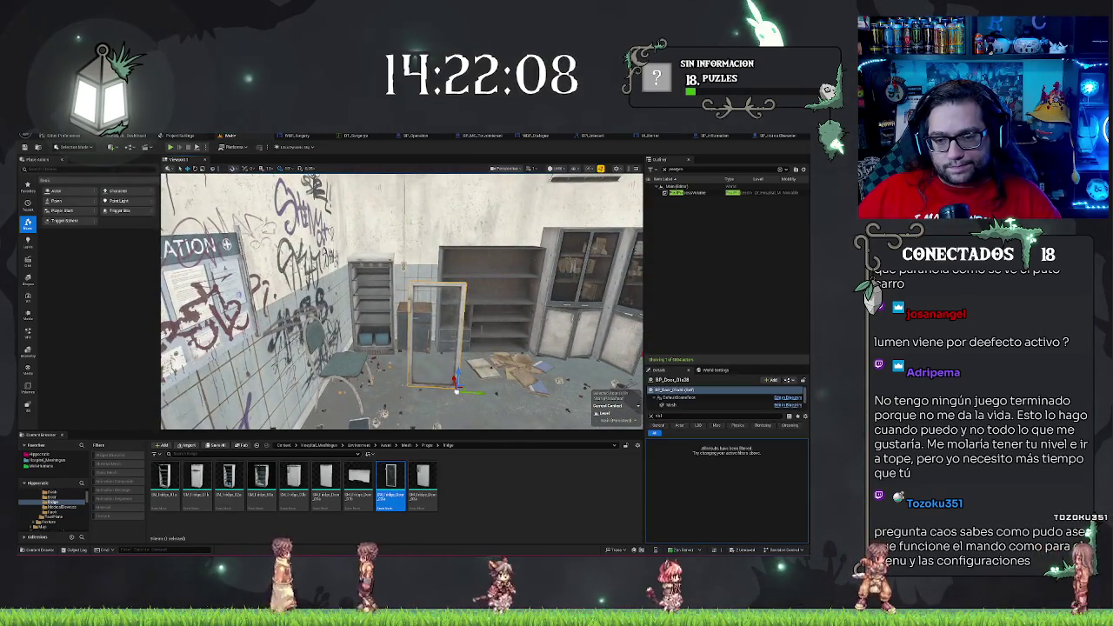
{"action": "key", "text": "f"}
{"action": "left_click", "coordinate": [650, 417]}
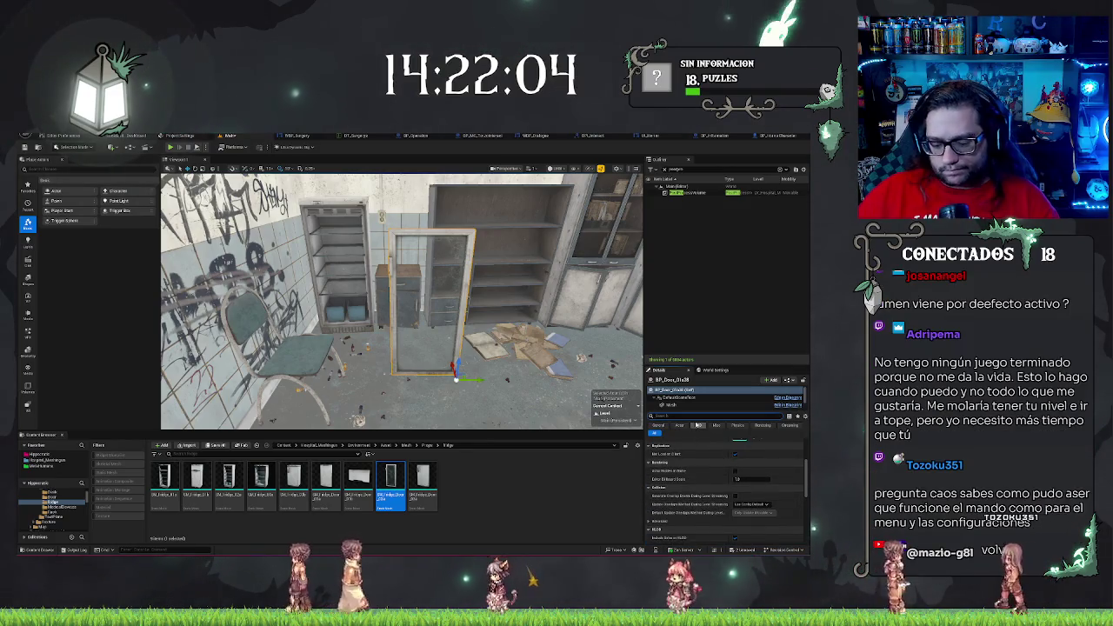
{"action": "type", "text": "spawn"}
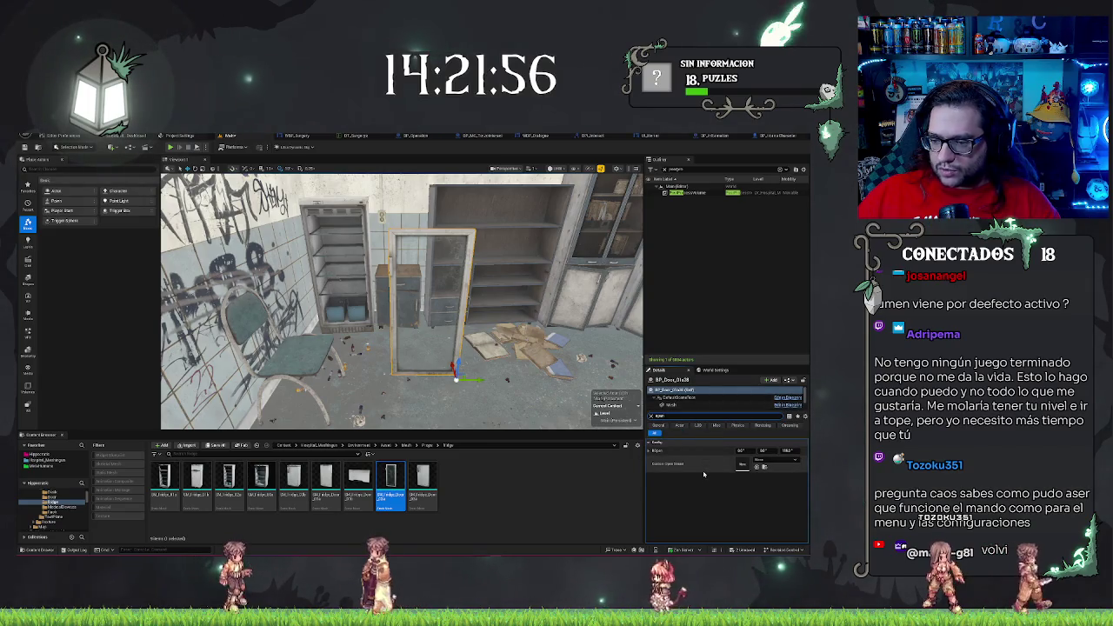
Select the door, clear the Outliner filter, and open BP_Door in the Blueprint editor
{"action": "left_click_drag", "start_coordinate": [400, 304], "coordinate": [365, 304]}
{"action": "key", "text": "Escape"}
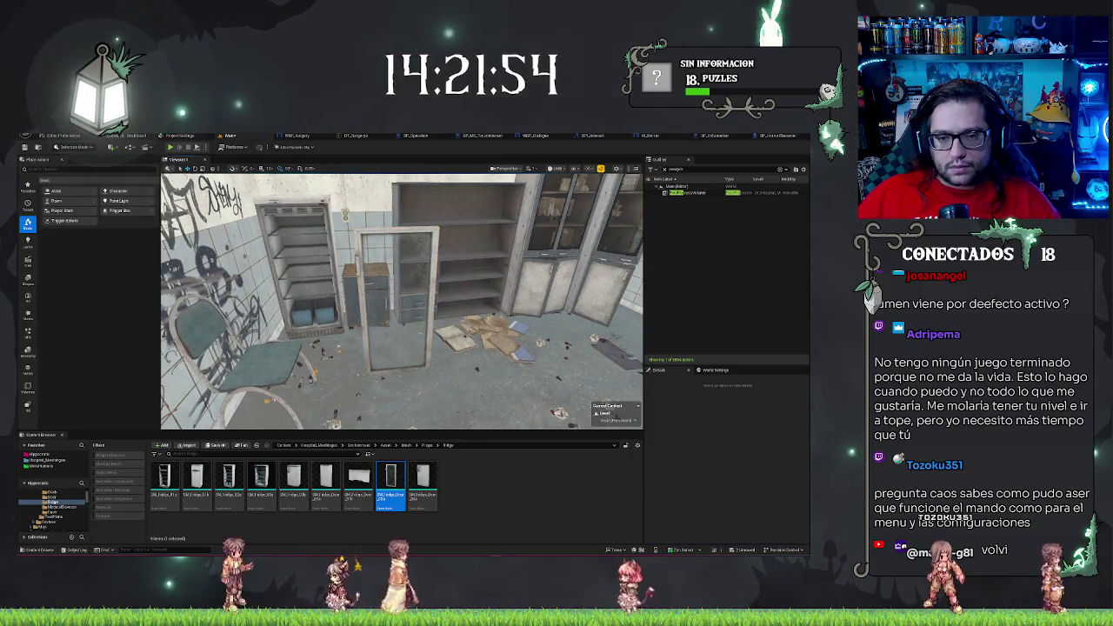
{"action": "left_click", "coordinate": [409, 348]}
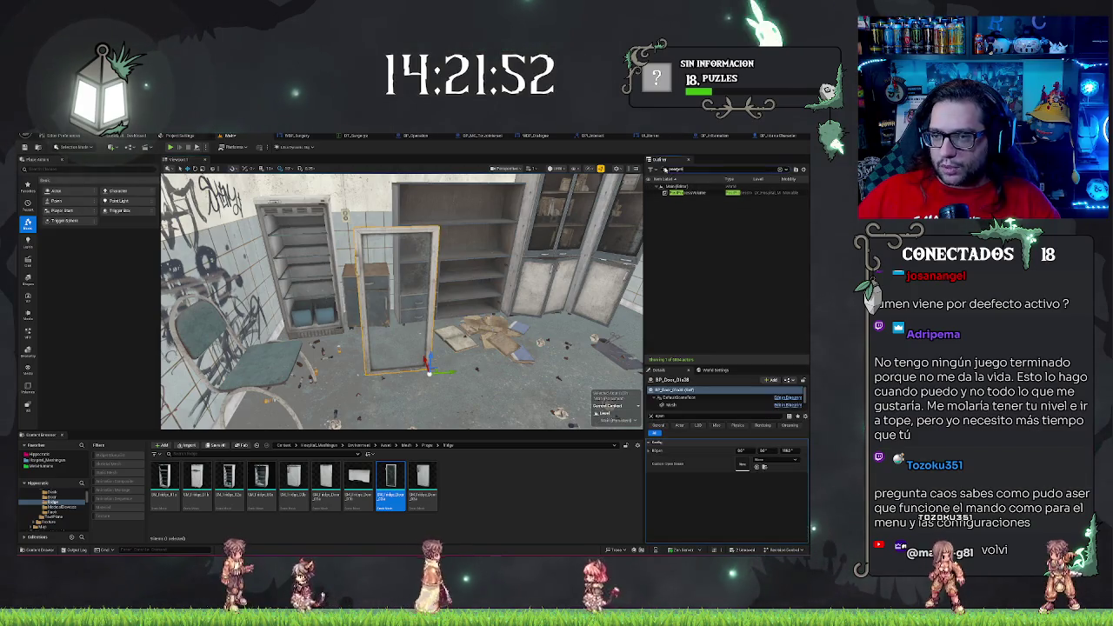
{"action": "key", "text": "Escape"}
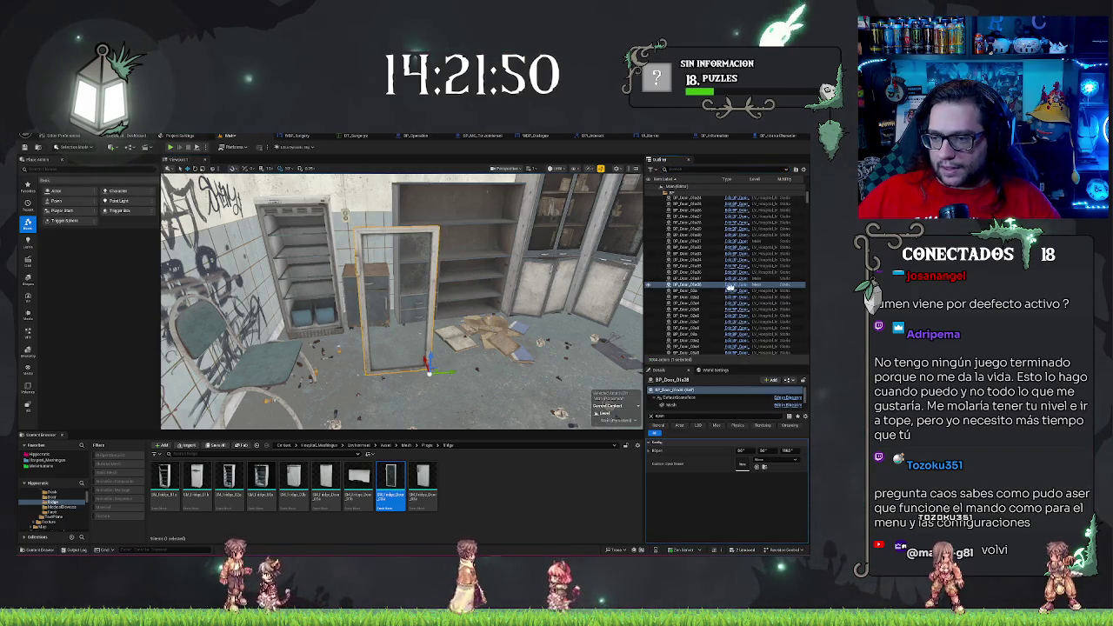
{"action": "left_click", "coordinate": [730, 287]}
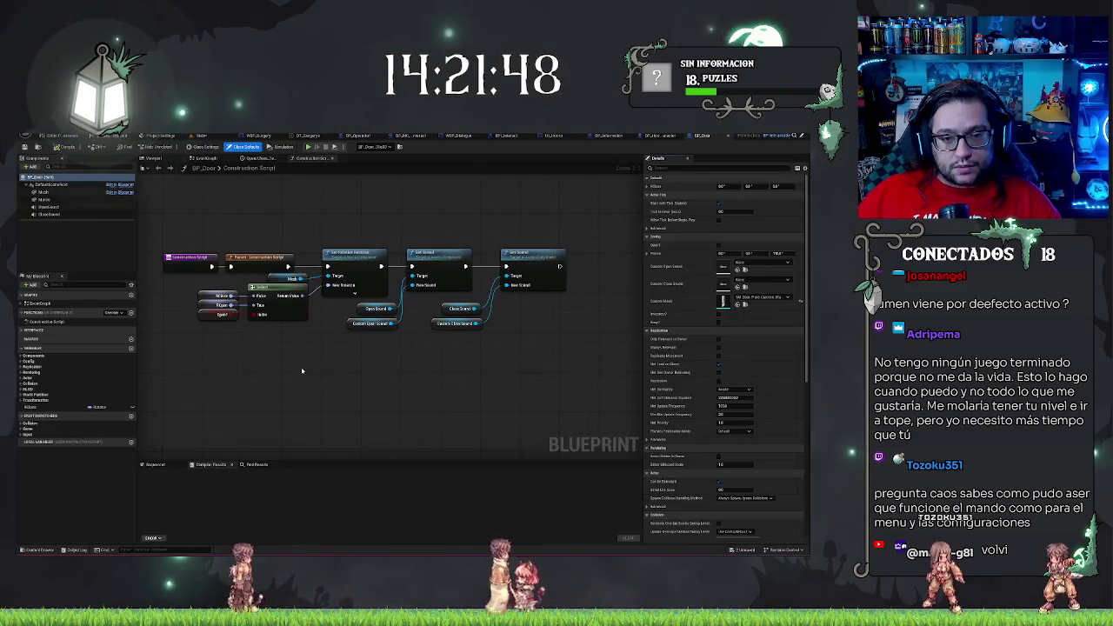
Search the door blueprint's variables for 'open' and select the Open boolean
{"action": "left_click", "coordinate": [278, 304]}
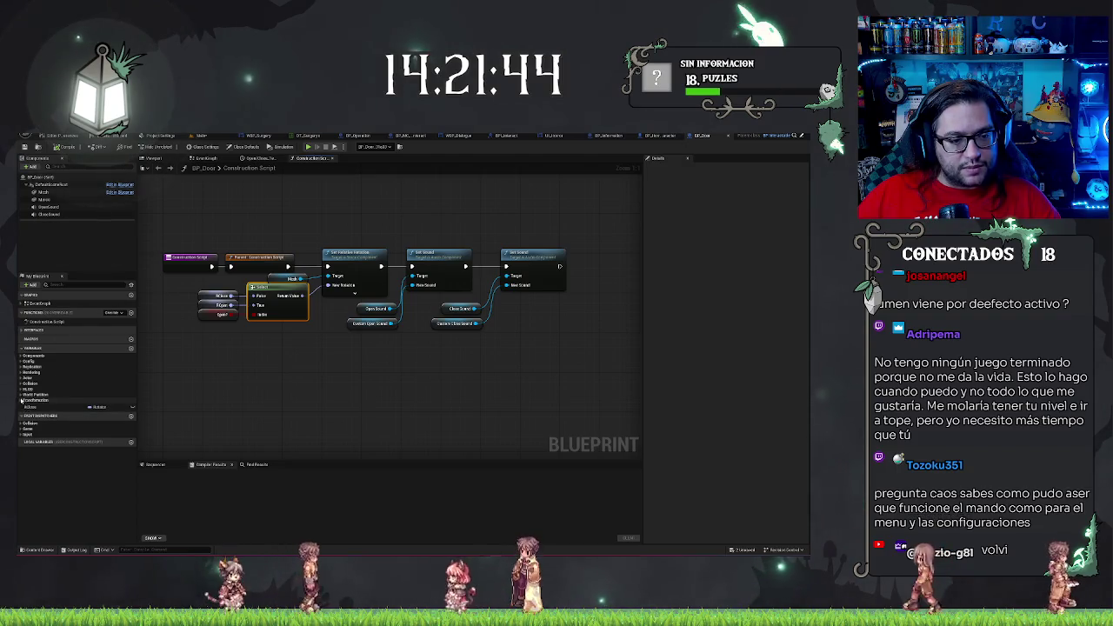
{"action": "left_click", "coordinate": [19, 401]}
{"action": "left_click", "coordinate": [19, 395]}
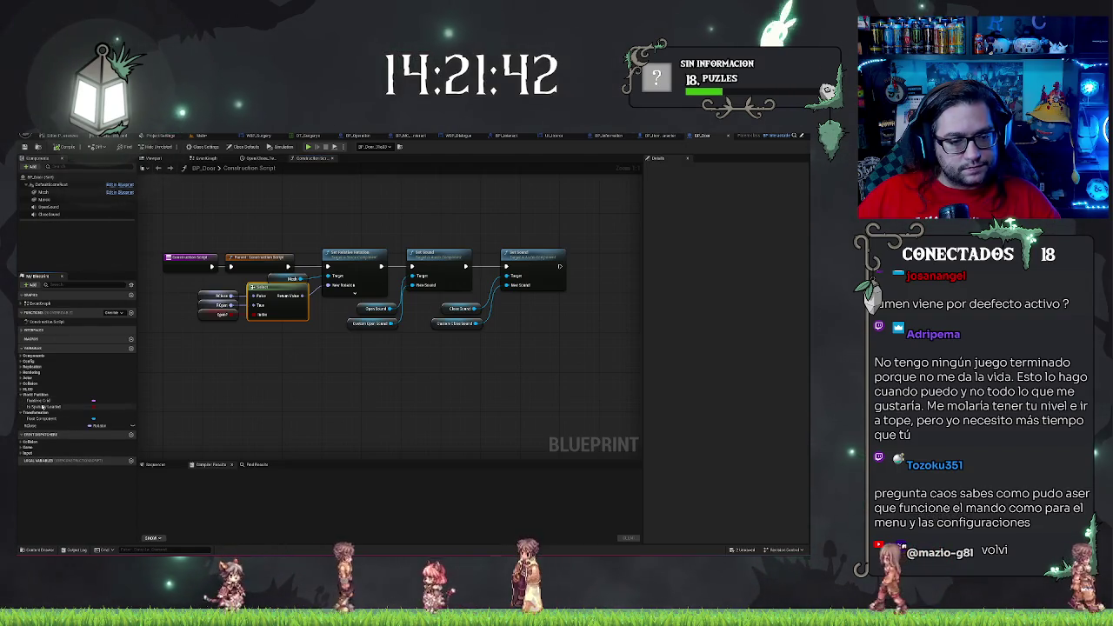
{"action": "left_click", "coordinate": [78, 284]}
{"action": "type", "text": "s"}
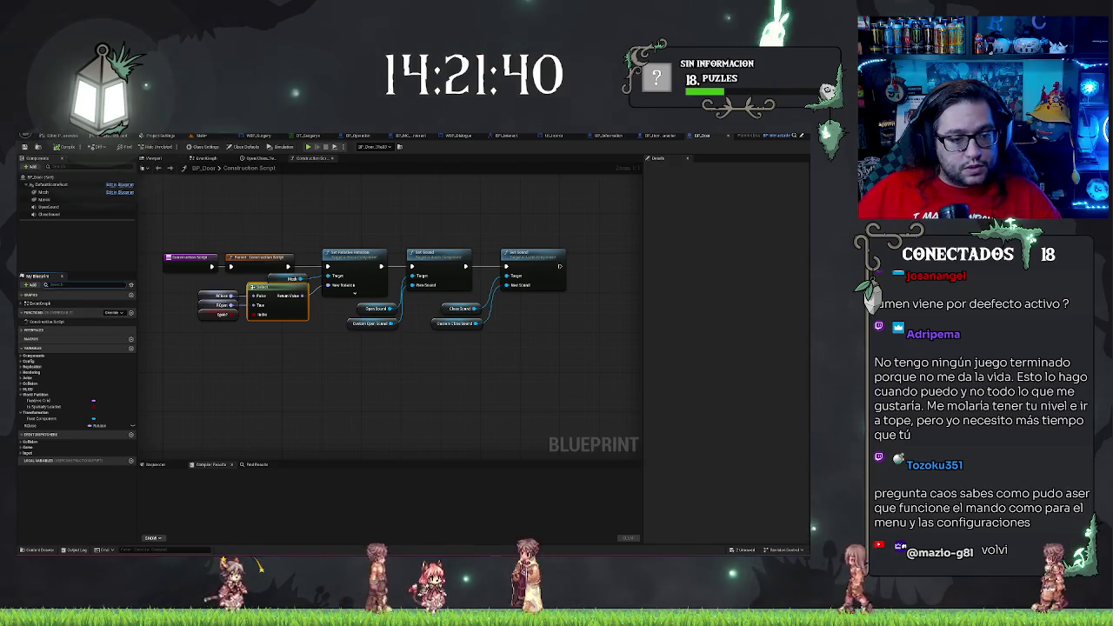
{"action": "type", "text": "open"}
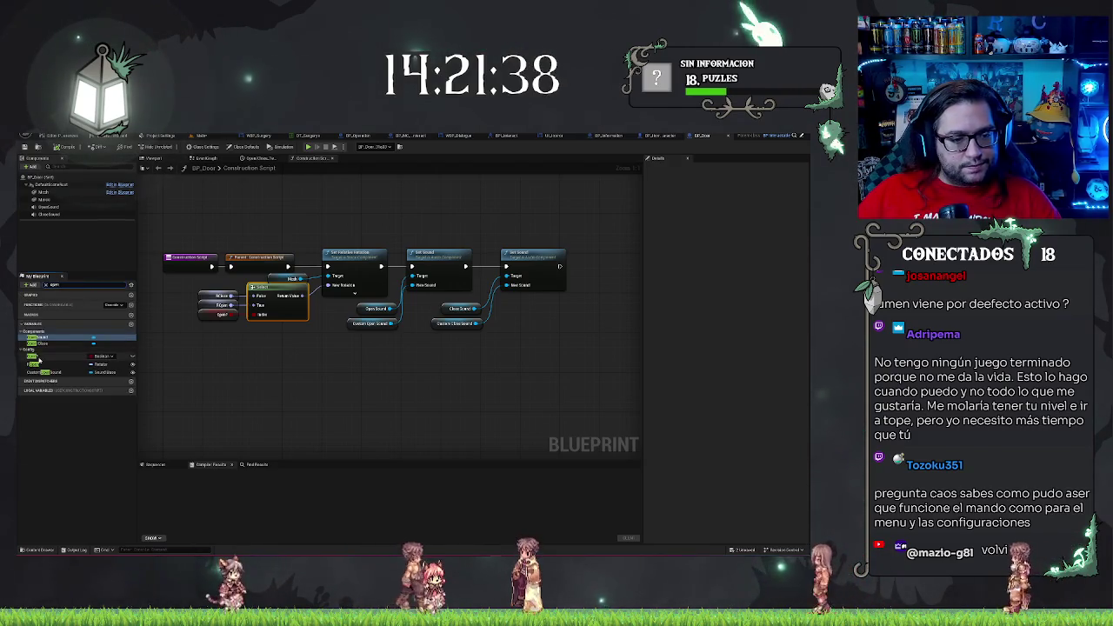
{"action": "left_click", "coordinate": [33, 356]}
Tick Instance Editable on Open, save, and return to the Main level tab
{"action": "left_click", "coordinate": [720, 211]}
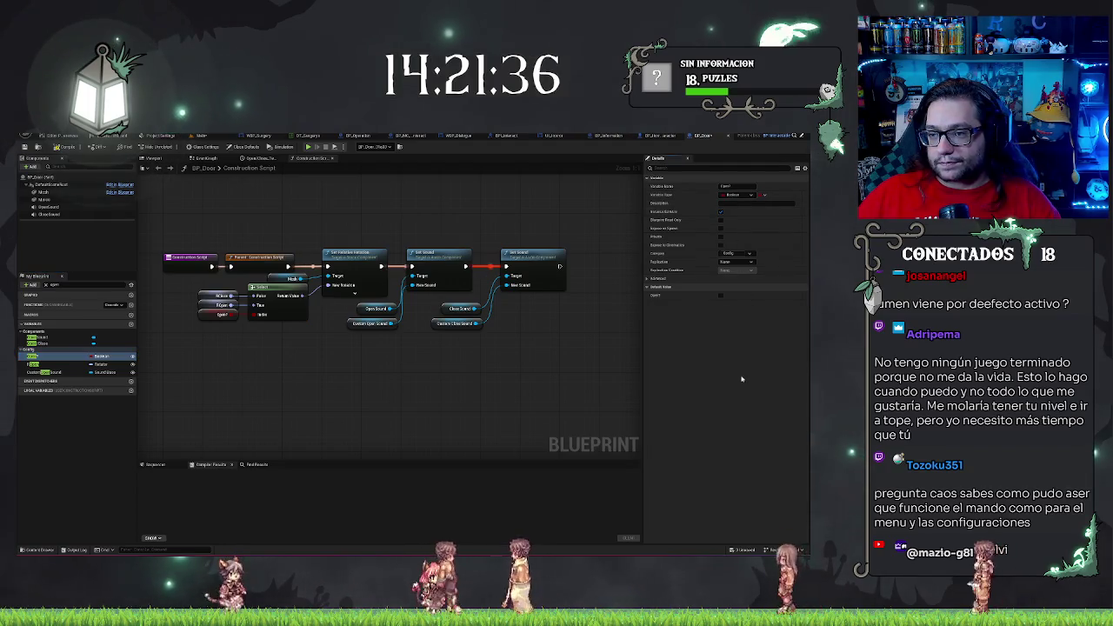
{"action": "key", "text": "ctrl+s"}
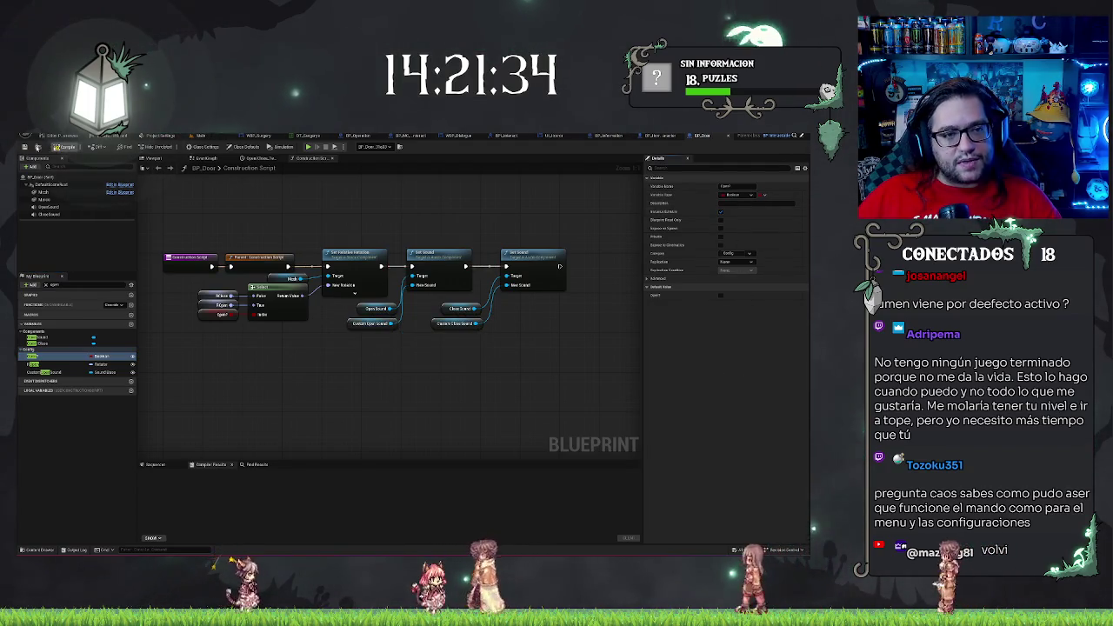
{"action": "left_click", "coordinate": [201, 136]}
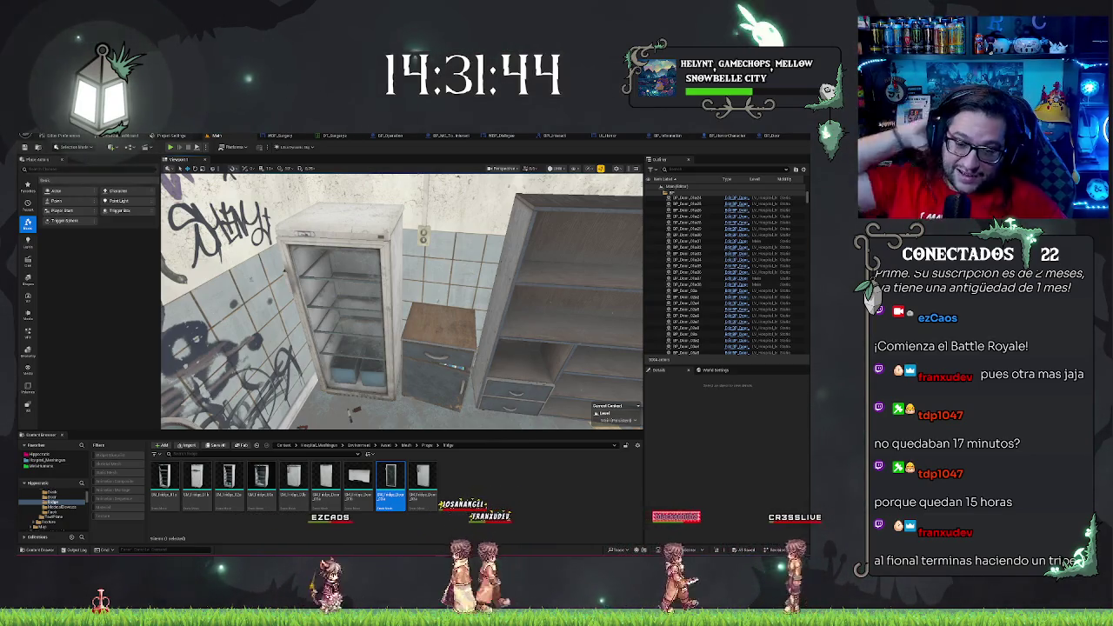
Focus on the small drawer cabinet, deselect it, and browse the Environment asset folder
{"action": "mouse_move", "coordinate": [400, 300]}
{"action": "left_mouse_down"}
{"action": "mouse_move", "coordinate": [495, 315]}
{"action": "mouse_move", "coordinate": [387, 301]}
{"action": "left_mouse_up"}
{"action": "left_click", "coordinate": [435, 313]}
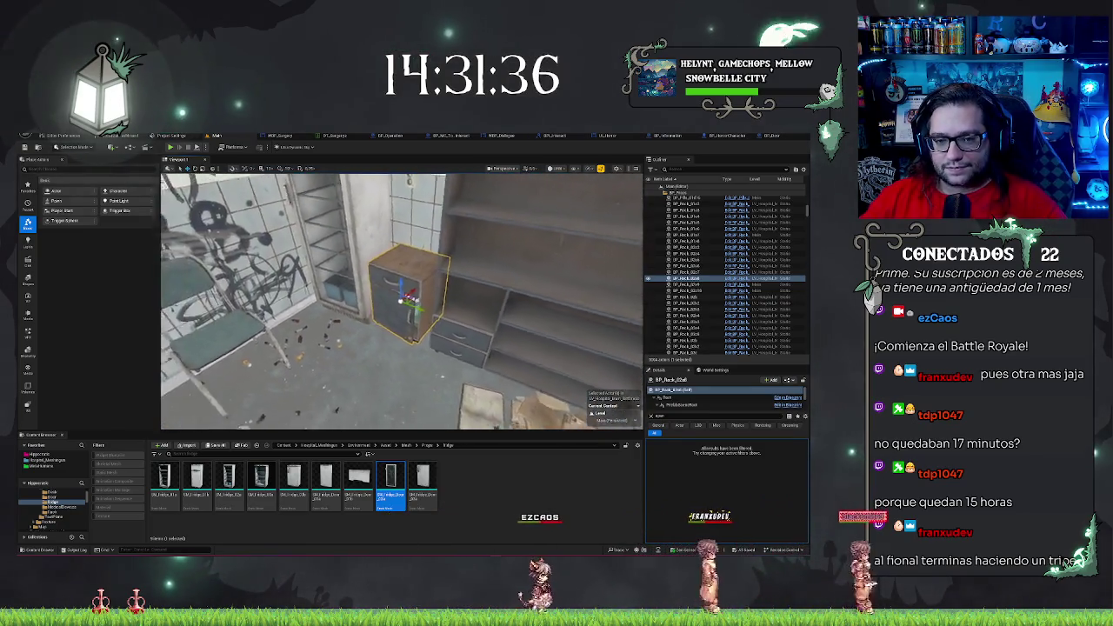
{"action": "left_click_drag", "start_coordinate": [500, 303], "coordinate": [469, 304]}
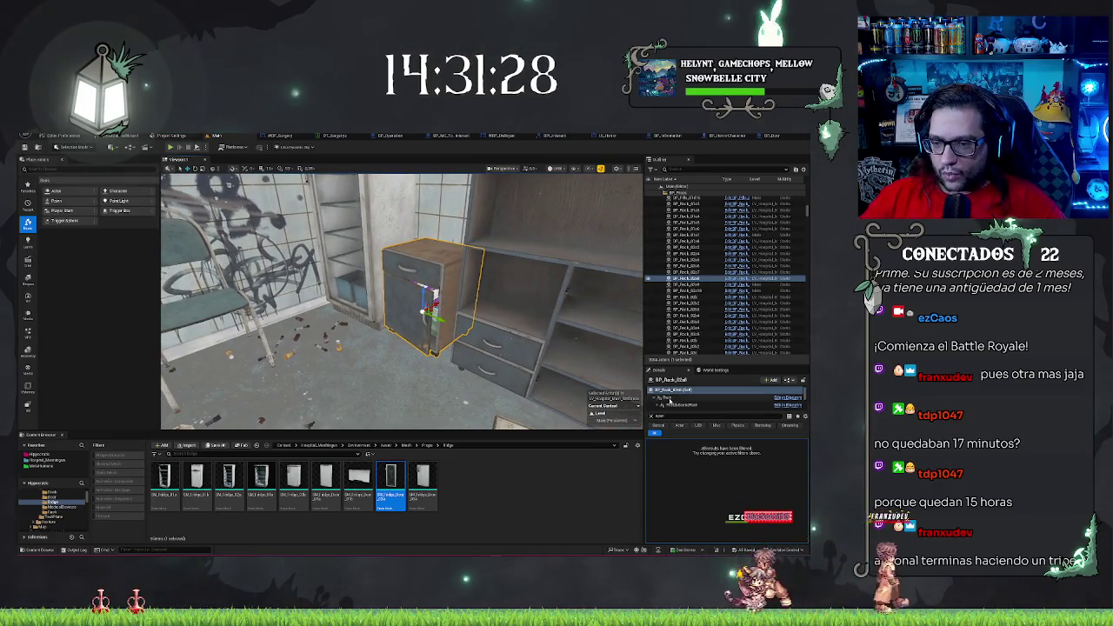
{"action": "key", "text": "f"}
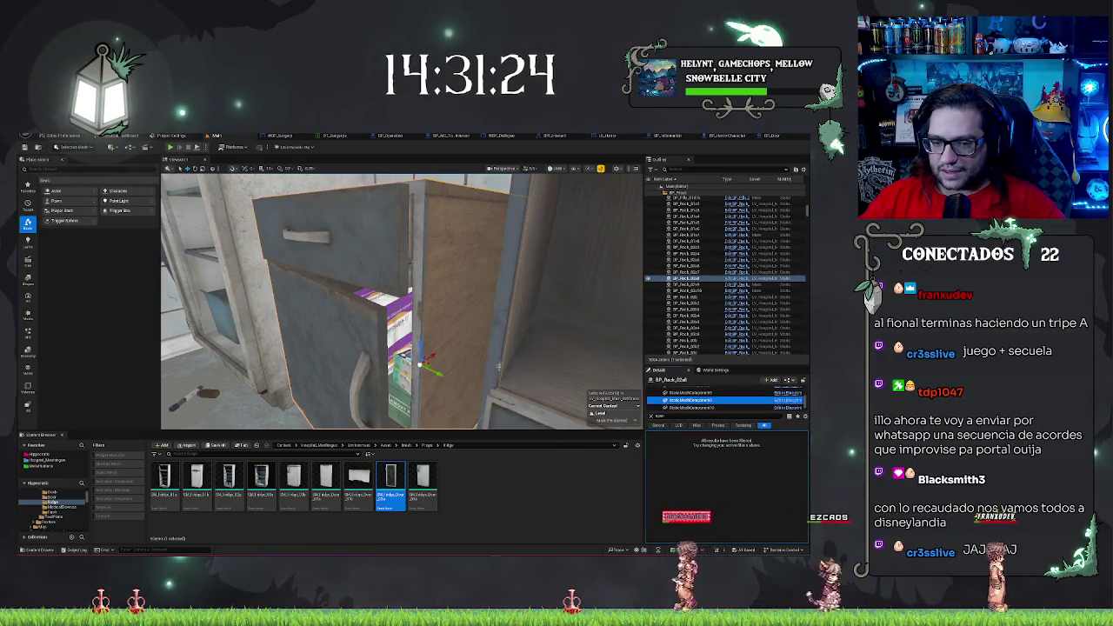
{"action": "key", "text": "Escape"}
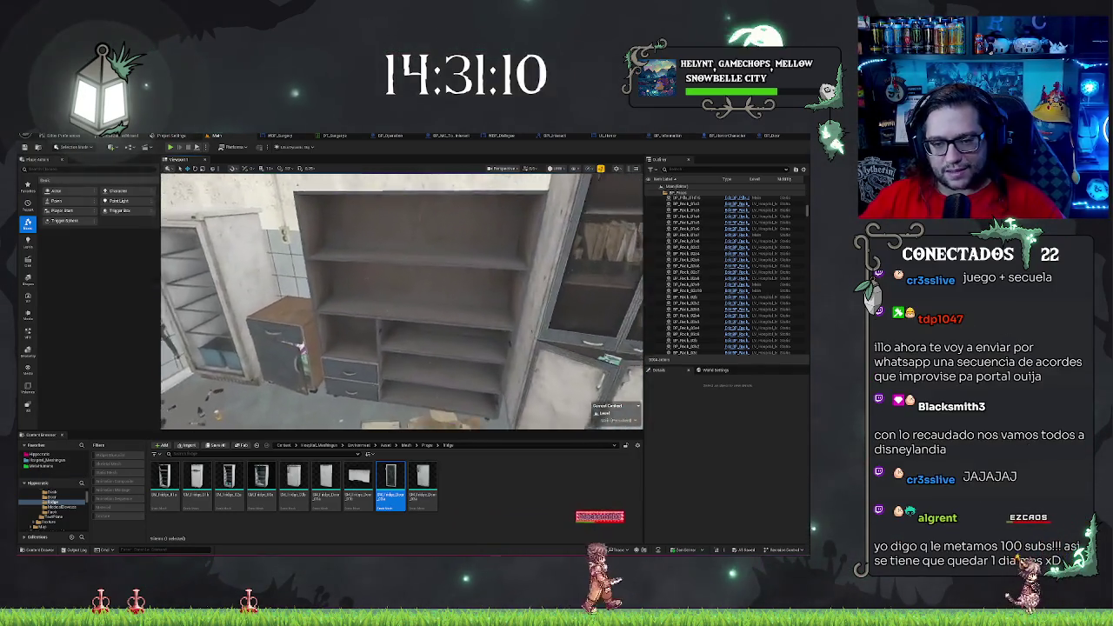
{"action": "left_click", "coordinate": [481, 508]}
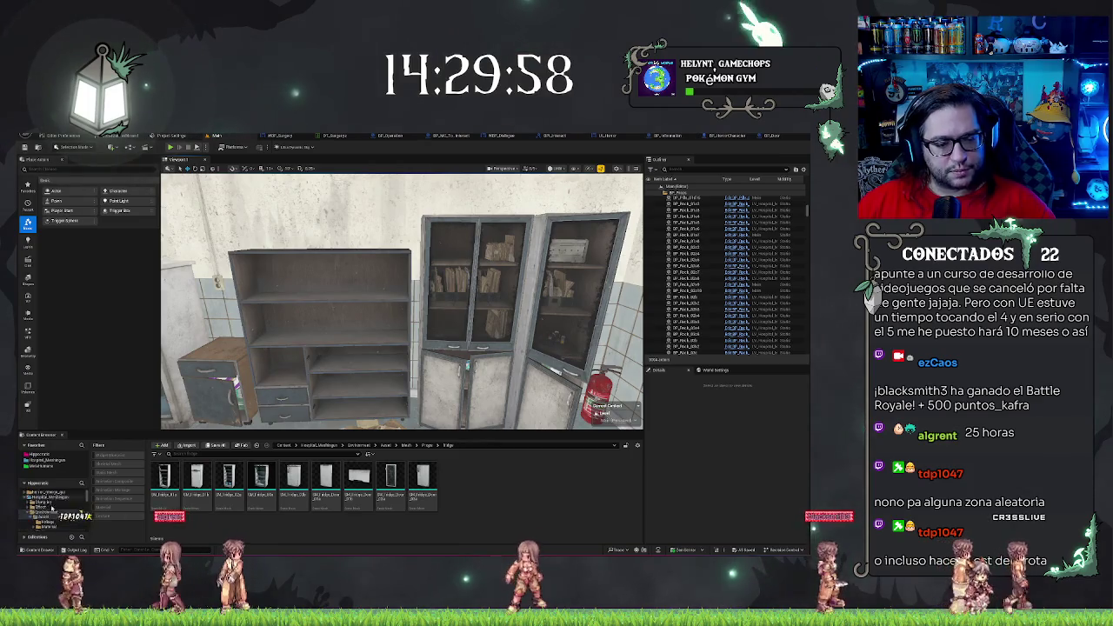
{"action": "left_click", "coordinate": [44, 504]}
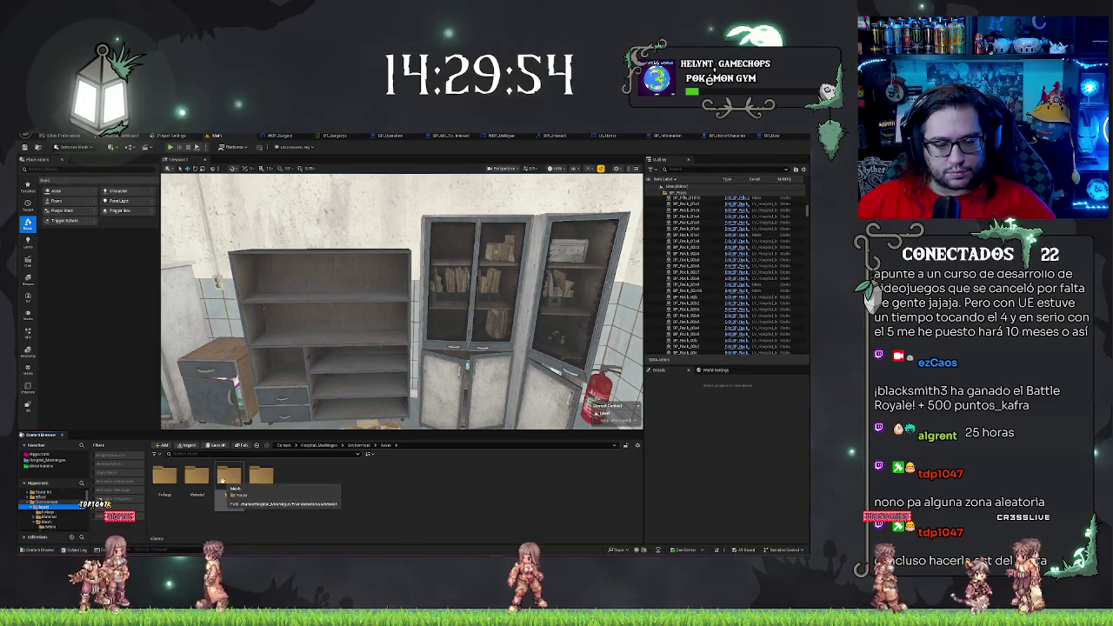
Place a blood bag from the Props folder on the shelves and frame it
{"action": "double_click", "coordinate": [246, 478]}
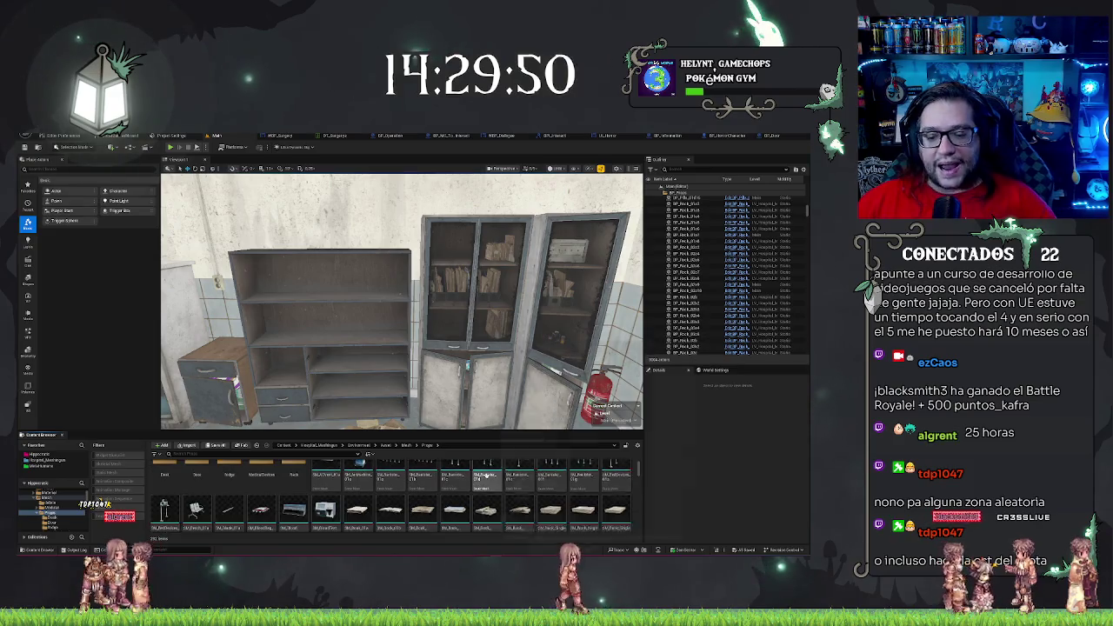
{"action": "scroll", "coordinate": [487, 495], "scroll_direction": "down", "scroll_amount": 1}
{"action": "mouse_move", "coordinate": [402, 300]}
{"action": "left_mouse_down"}
{"action": "mouse_move", "coordinate": [383, 279]}
{"action": "mouse_move", "coordinate": [383, 252]}
{"action": "mouse_move", "coordinate": [400, 296]}
{"action": "left_mouse_up"}
{"action": "mouse_move", "coordinate": [260, 511]}
{"action": "left_mouse_down"}
{"action": "mouse_move", "coordinate": [400, 296]}
{"action": "mouse_move", "coordinate": [339, 292]}
{"action": "mouse_move", "coordinate": [374, 287]}
{"action": "mouse_move", "coordinate": [365, 304]}
{"action": "mouse_move", "coordinate": [382, 287]}
{"action": "left_mouse_up"}
{"action": "key", "text": "f"}
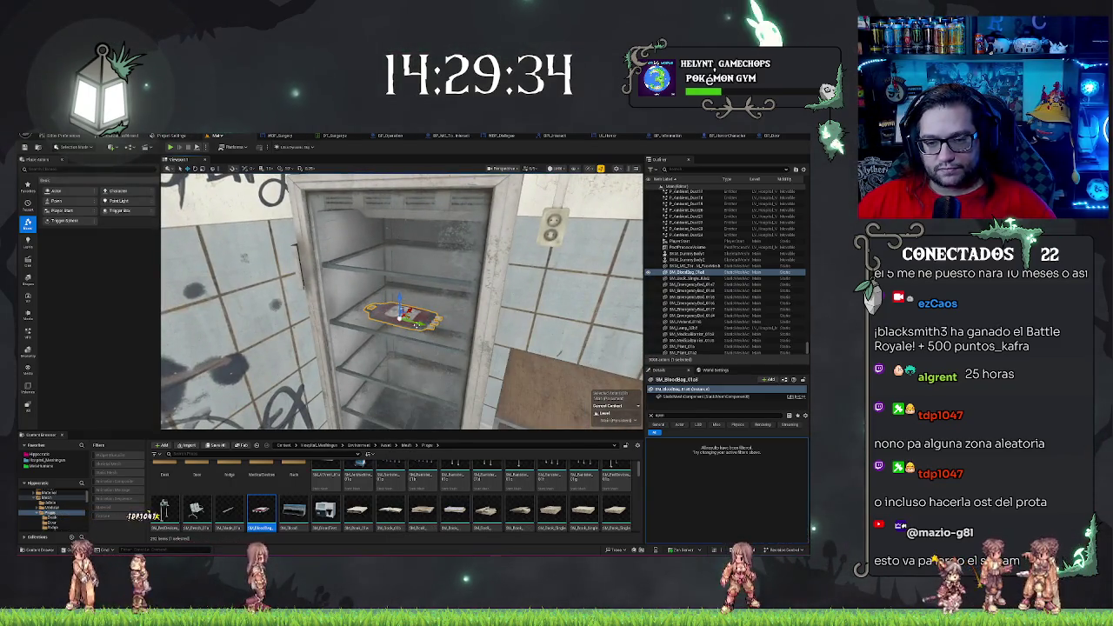
Move the blood bag onto the cabinet top and delete a test-placed green canister
{"action": "left_click_drag", "start_coordinate": [418, 324], "coordinate": [571, 335]}
{"action": "key", "text": "f"}
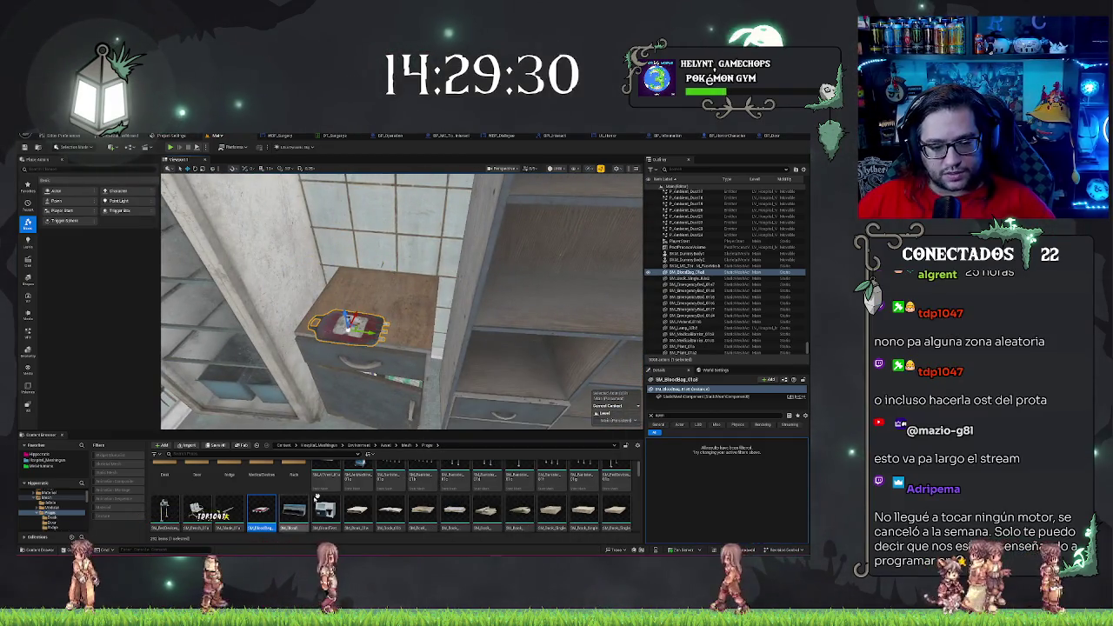
{"action": "scroll", "coordinate": [317, 498], "scroll_direction": "down", "scroll_amount": 5}
{"action": "mouse_move", "coordinate": [487, 517]}
{"action": "left_mouse_down"}
{"action": "mouse_move", "coordinate": [331, 261]}
{"action": "mouse_move", "coordinate": [381, 289]}
{"action": "left_mouse_up"}
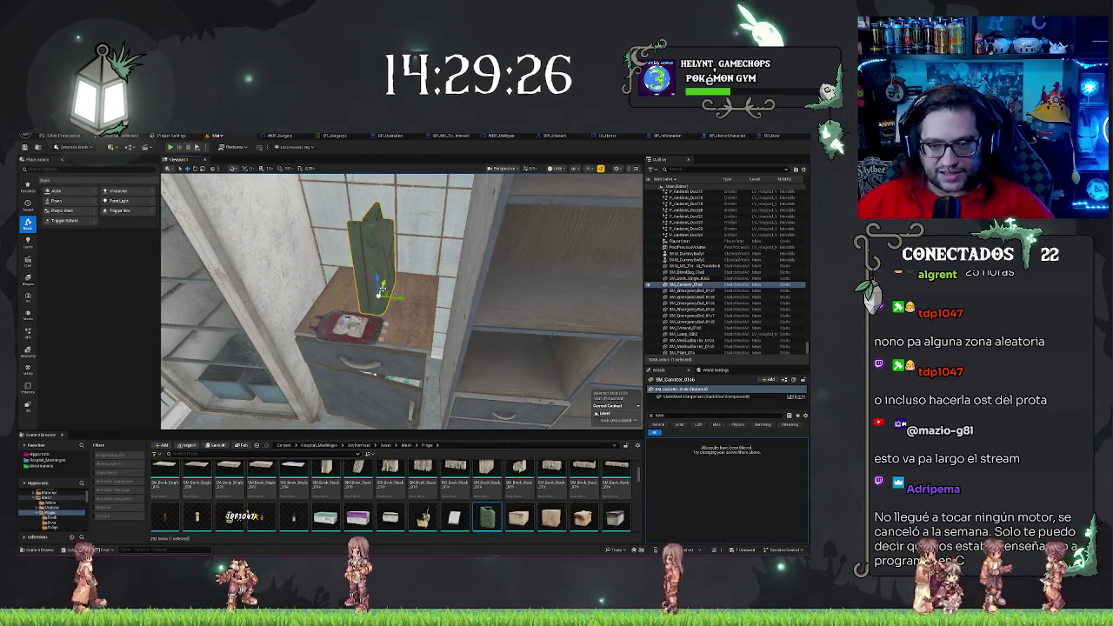
{"action": "key", "text": "Delete"}
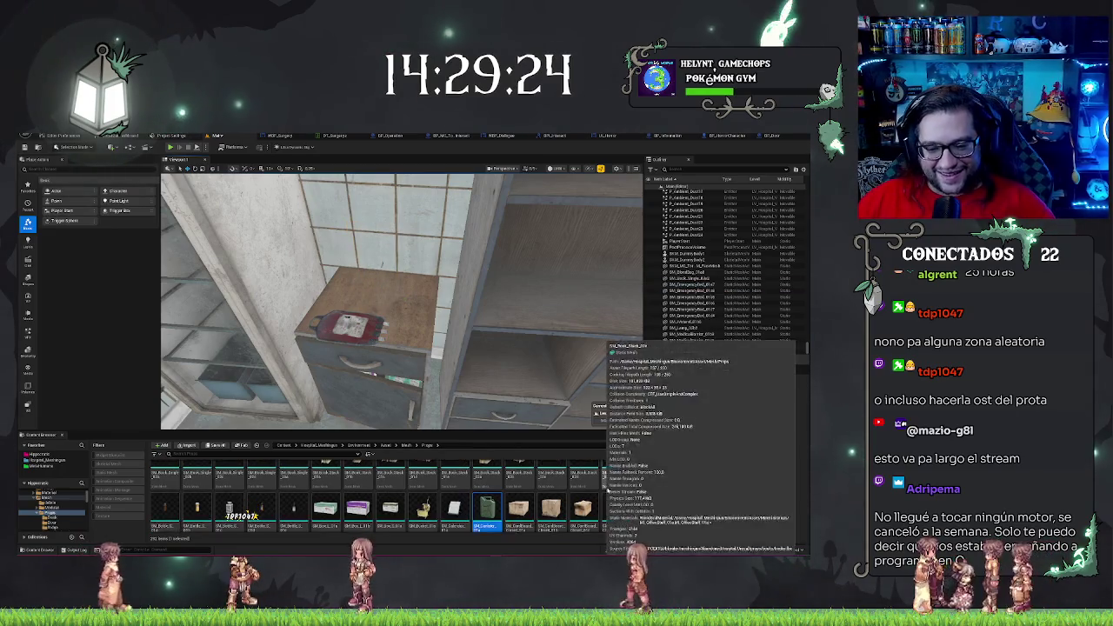
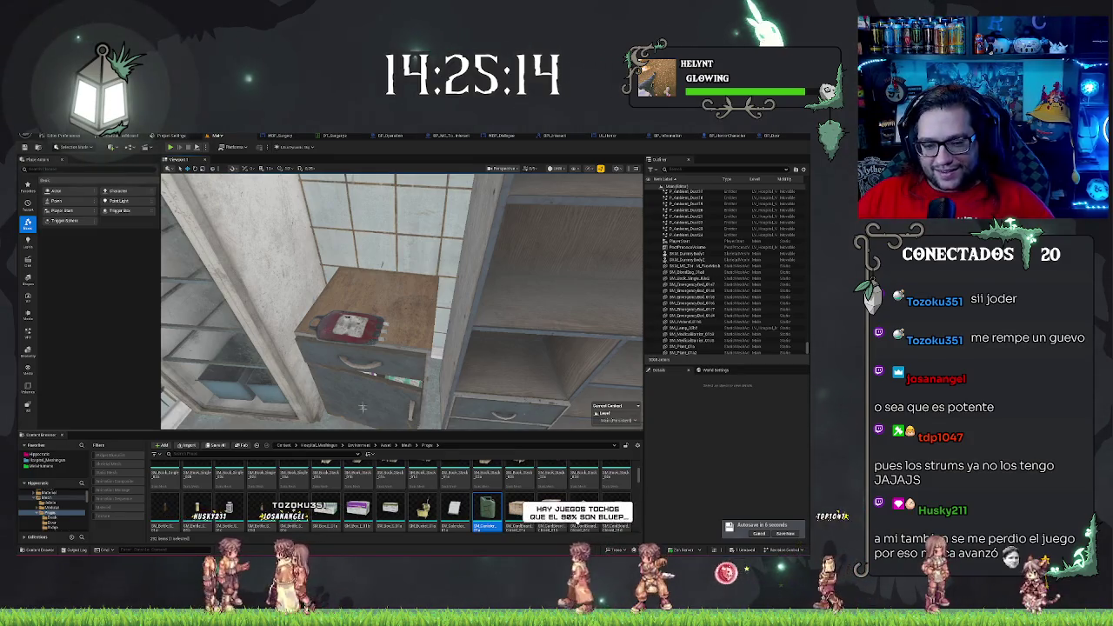
Place the purple Ferrous Carbonate box on the cabinet, undo its accidental rotation, and focus it
{"action": "scroll", "coordinate": [395, 496], "scroll_direction": "down", "scroll_amount": 2}
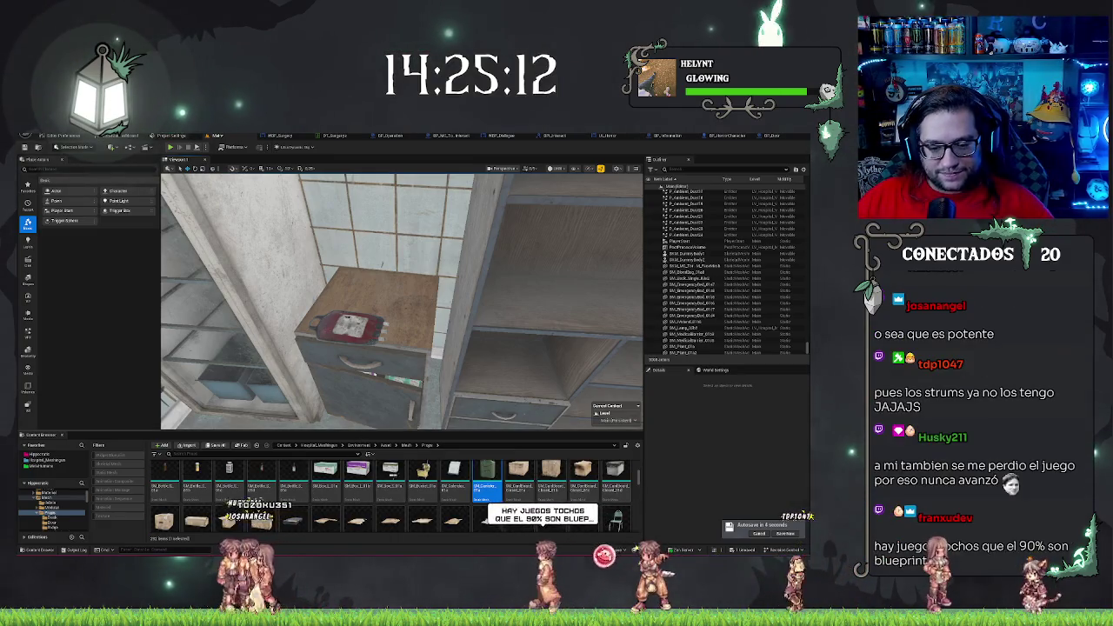
{"action": "mouse_move", "coordinate": [357, 474]}
{"action": "left_mouse_down"}
{"action": "mouse_move", "coordinate": [372, 261]}
{"action": "mouse_move", "coordinate": [369, 273]}
{"action": "mouse_move", "coordinate": [402, 282]}
{"action": "mouse_move", "coordinate": [400, 300]}
{"action": "left_mouse_up"}
{"action": "key", "text": "ctrl+z"}
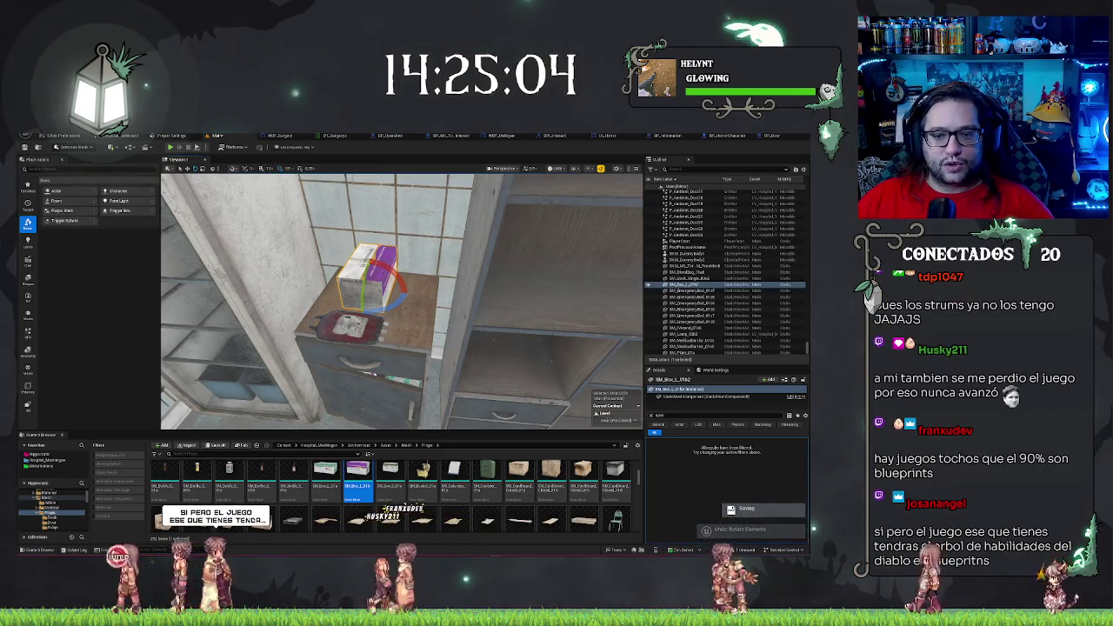
{"action": "key", "text": "f"}
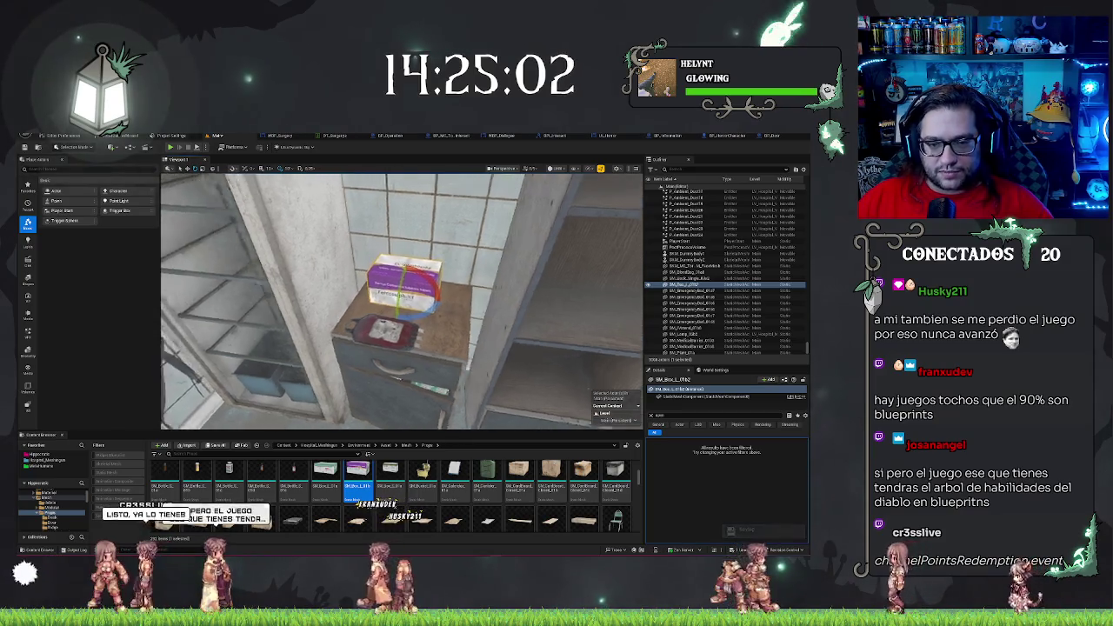
Add the green AMOXY box beside the purple one and drop it onto the cabinet top
{"action": "scroll", "coordinate": [400, 304], "scroll_direction": "down", "scroll_amount": 6}
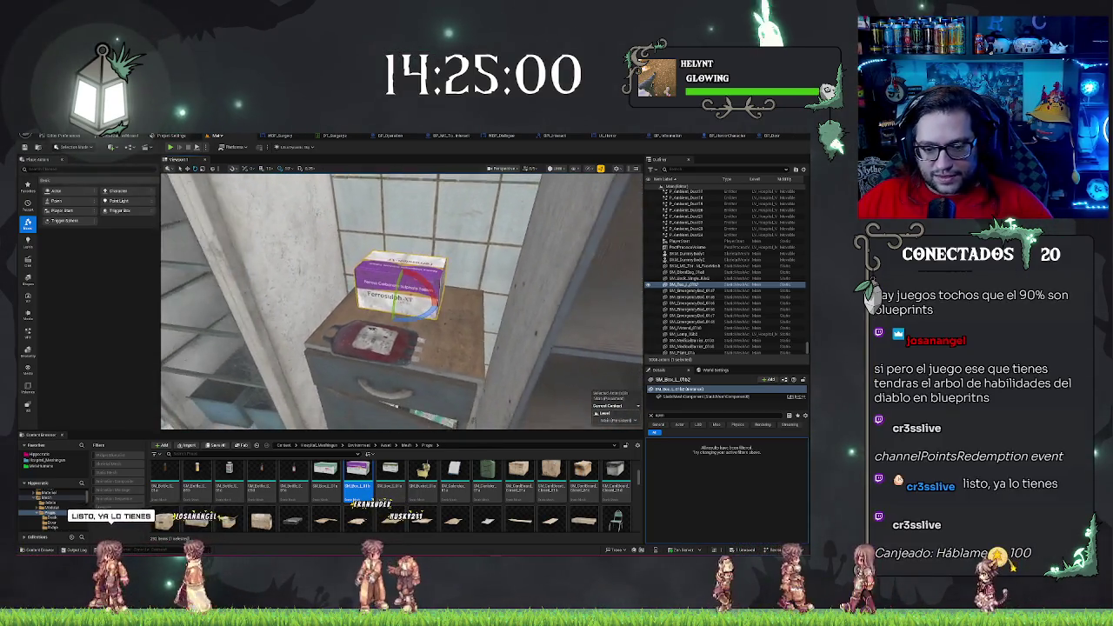
{"action": "left_click_drag", "start_coordinate": [325, 473], "coordinate": [426, 311]}
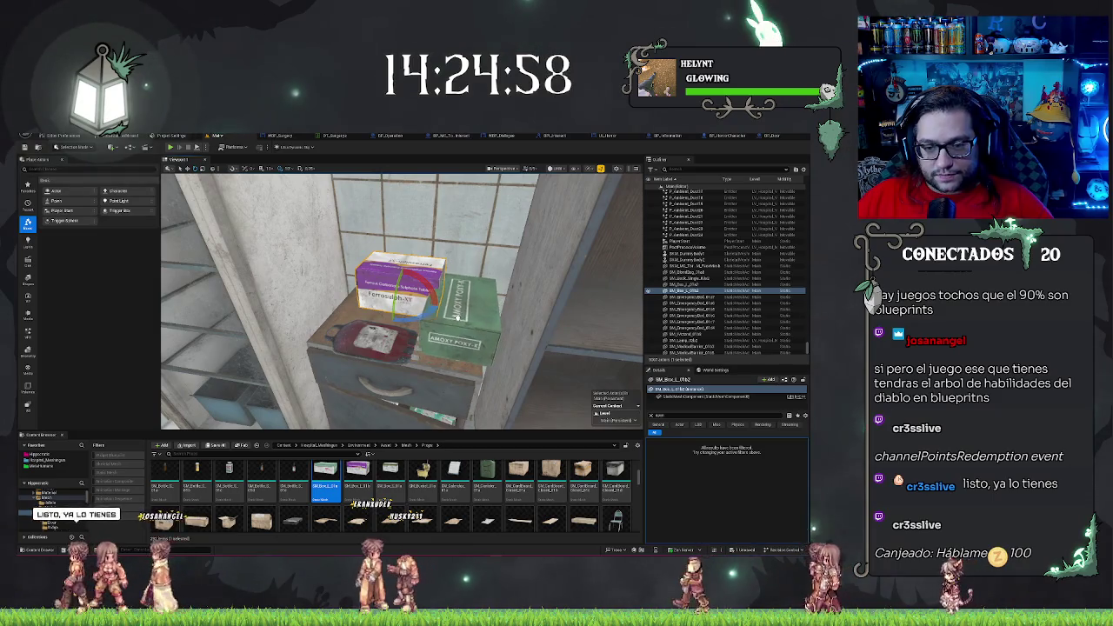
{"action": "key", "text": "End"}
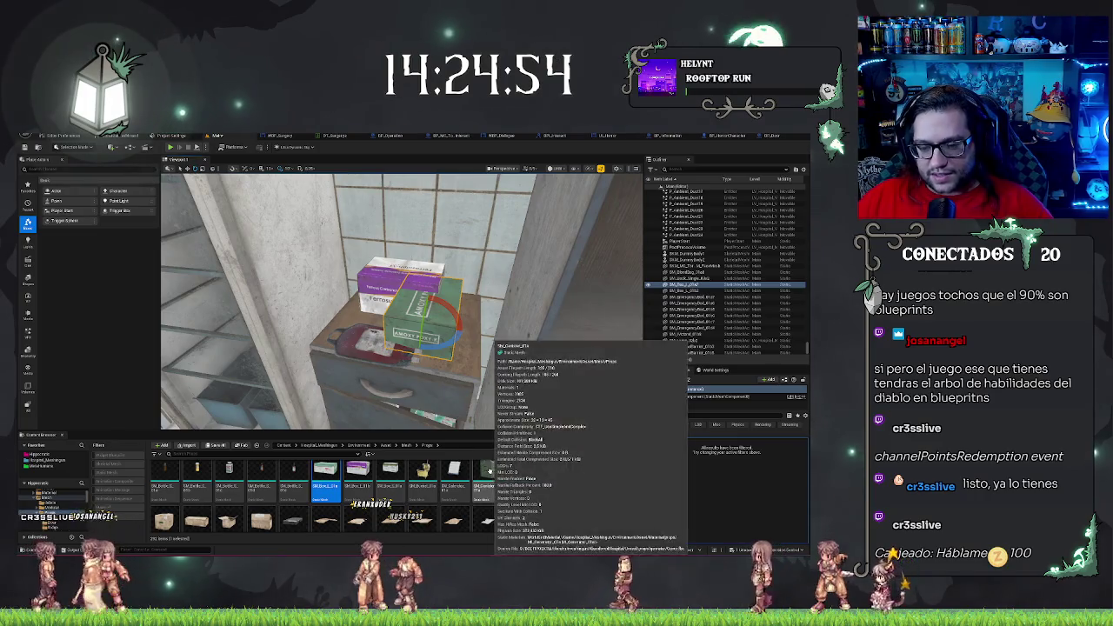
{"action": "scroll", "coordinate": [542, 479], "scroll_direction": "down", "scroll_amount": 1}
{"action": "scroll", "coordinate": [546, 479], "scroll_direction": "down", "scroll_amount": 2}
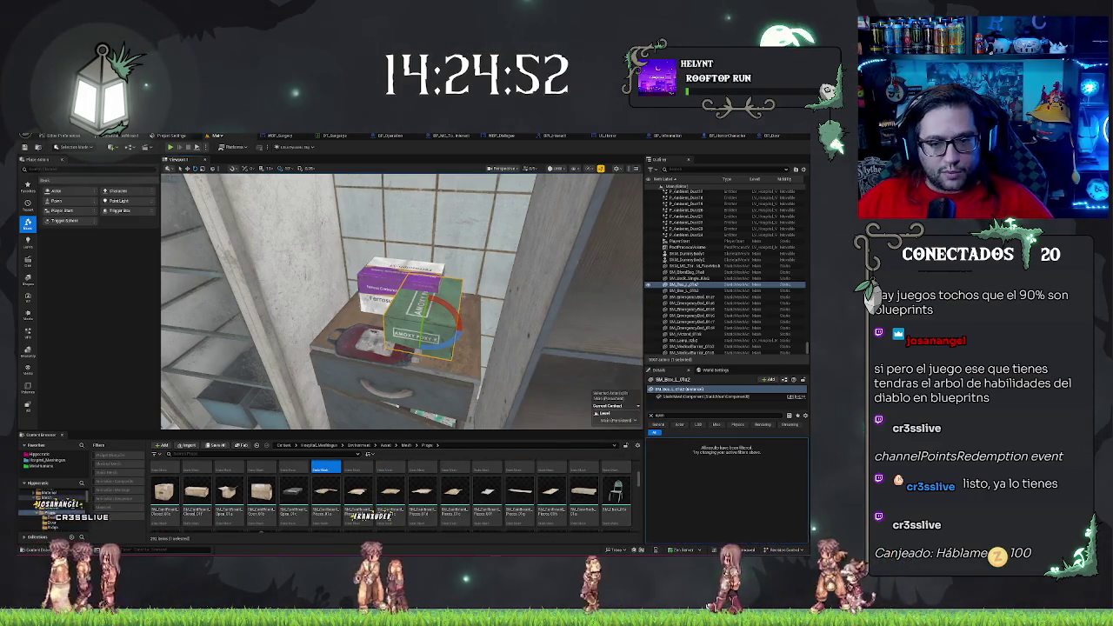
{"action": "key", "text": "f"}
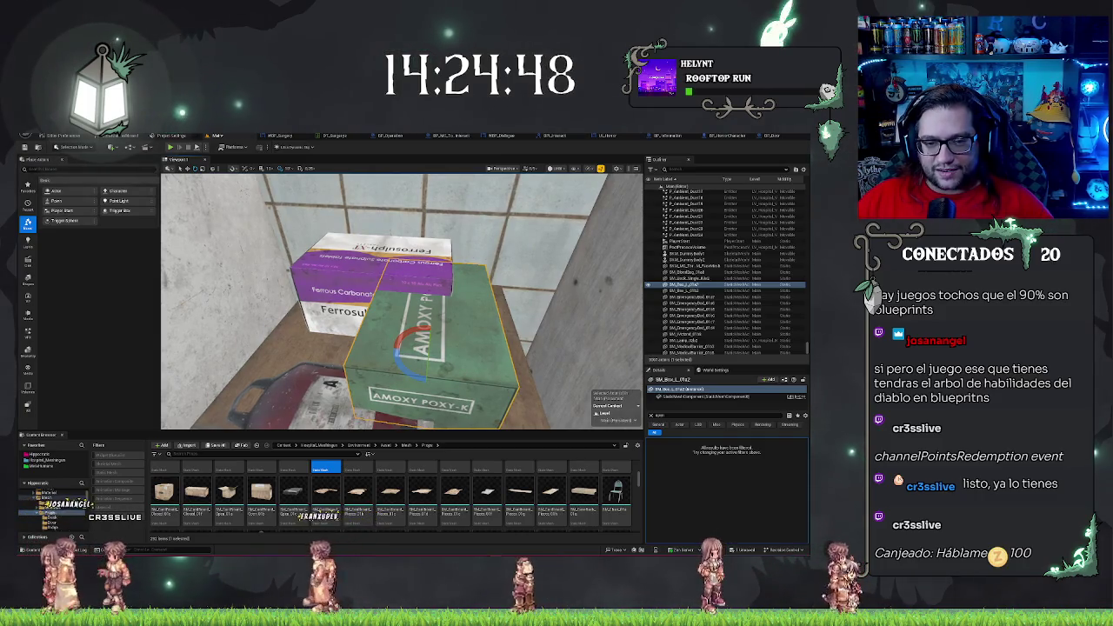
{"action": "mouse_move", "coordinate": [400, 295]}
{"action": "left_mouse_down"}
{"action": "mouse_move", "coordinate": [348, 278]}
{"action": "mouse_move", "coordinate": [383, 287]}
{"action": "mouse_move", "coordinate": [357, 274]}
{"action": "mouse_move", "coordinate": [383, 291]}
{"action": "mouse_move", "coordinate": [356, 287]}
{"action": "left_mouse_up"}
Select the blood bag and drag the SM_Clock wall clock into the level beside the cabinet
{"action": "left_click", "coordinate": [453, 330]}
{"action": "scroll", "coordinate": [442, 506], "scroll_direction": "down", "scroll_amount": 1}
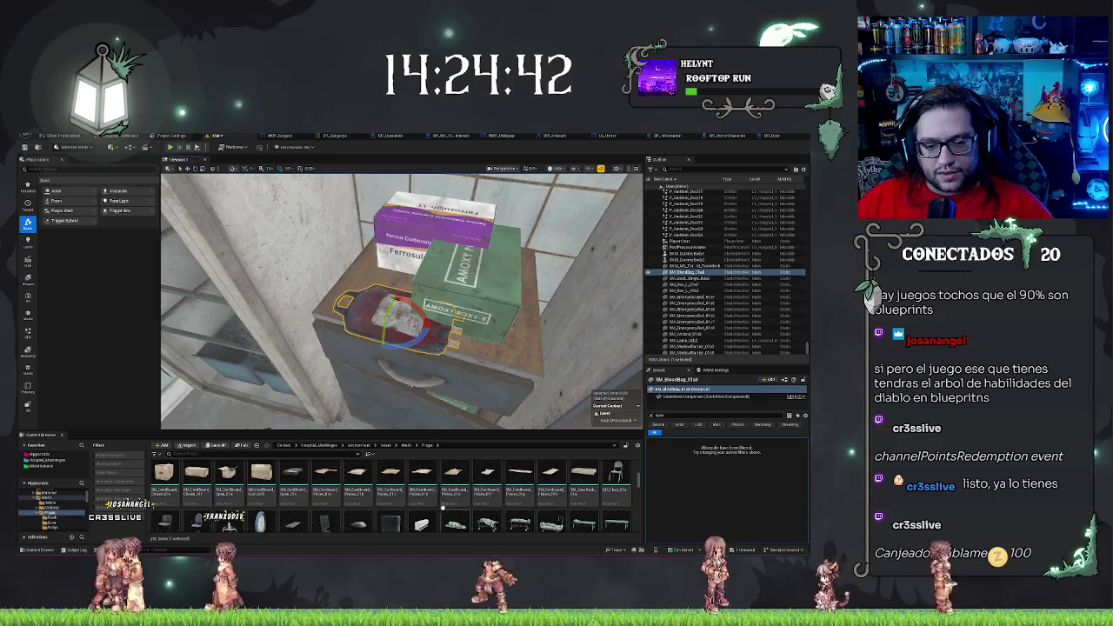
{"action": "scroll", "coordinate": [441, 506], "scroll_direction": "down", "scroll_amount": 2}
{"action": "mouse_move", "coordinate": [260, 485]}
{"action": "left_mouse_down"}
{"action": "mouse_move", "coordinate": [284, 219]}
{"action": "mouse_move", "coordinate": [305, 230]}
{"action": "left_mouse_up"}
Delete the wall clock, inspect SM_Clock_01a in the Static Mesh Editor, locate its material, and close it
{"action": "key", "text": "w"}
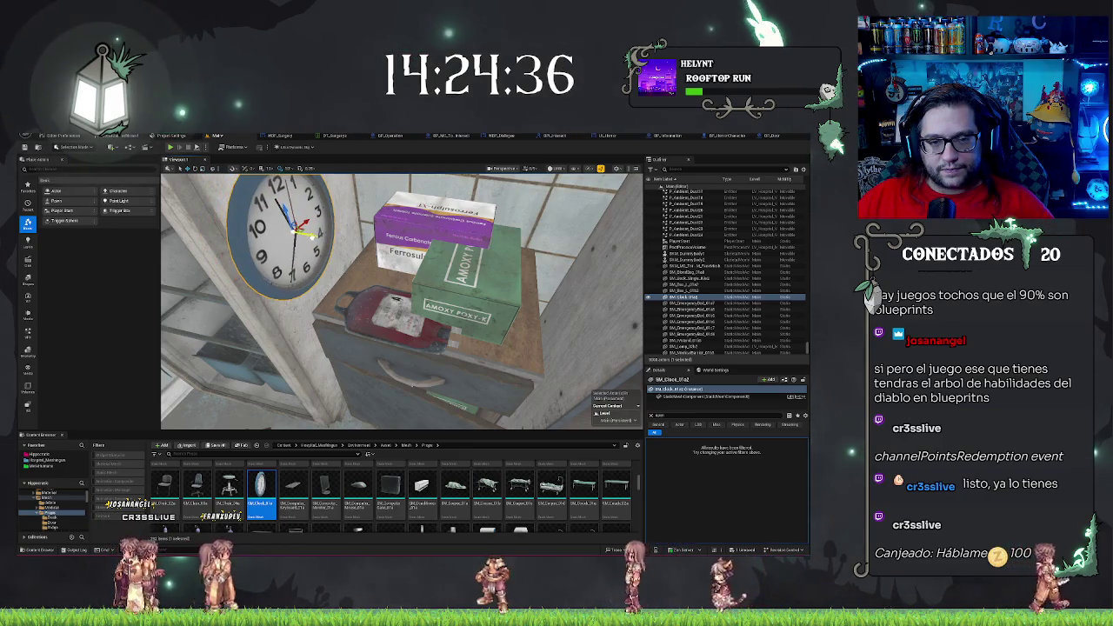
{"action": "key", "text": "Delete"}
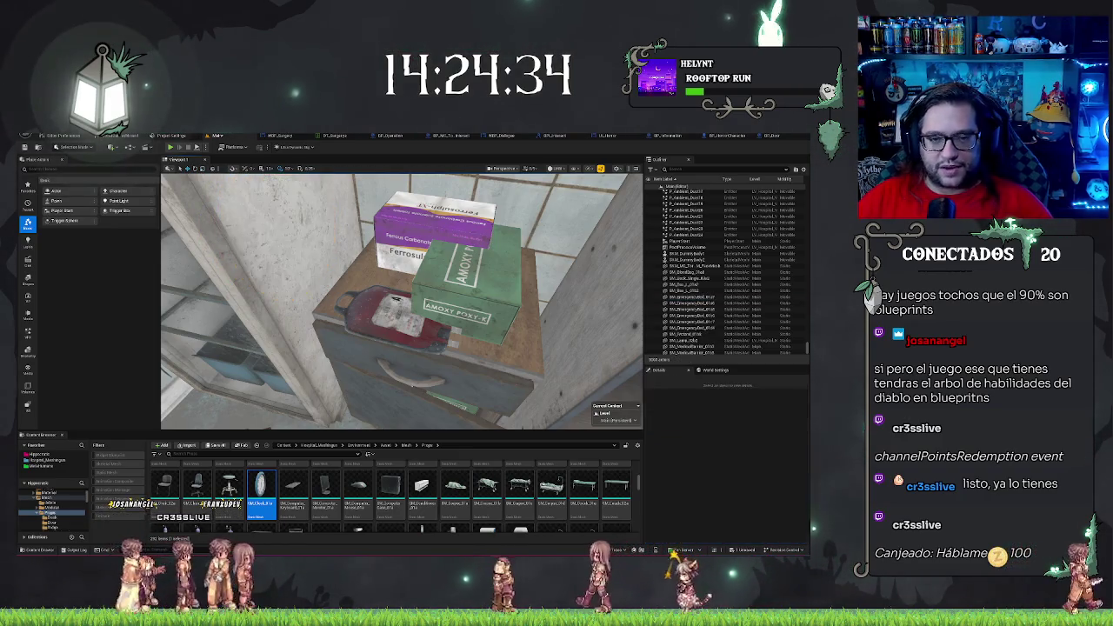
{"action": "left_click_drag", "start_coordinate": [261, 487], "coordinate": [392, 374]}
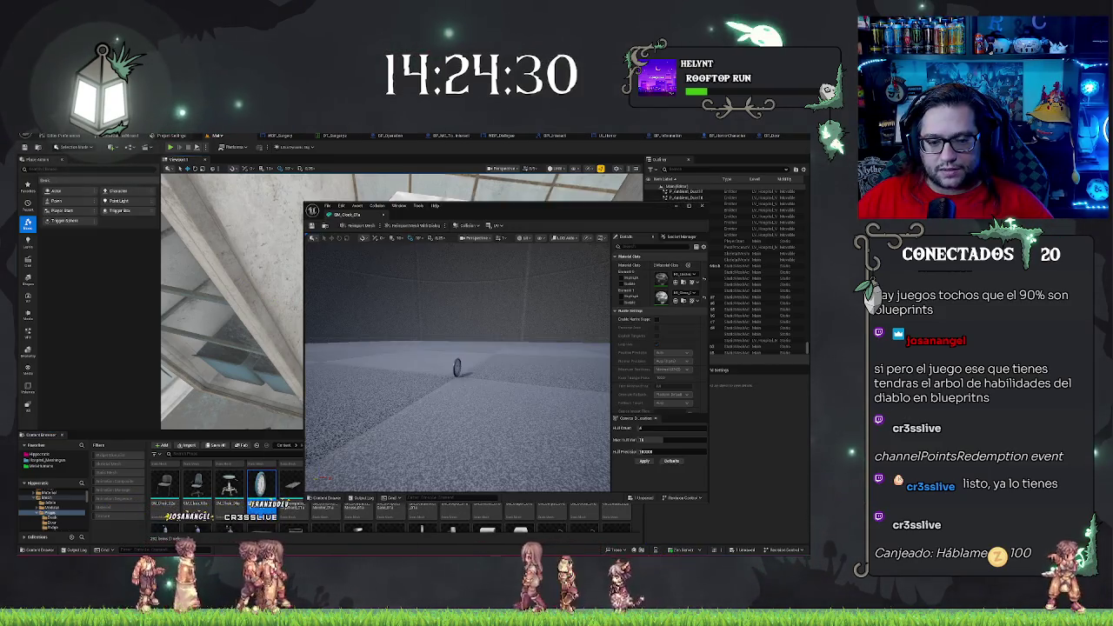
{"action": "mouse_move", "coordinate": [458, 366]}
{"action": "left_mouse_down"}
{"action": "mouse_move", "coordinate": [434, 348]}
{"action": "mouse_move", "coordinate": [452, 374]}
{"action": "mouse_move", "coordinate": [470, 356]}
{"action": "mouse_move", "coordinate": [457, 365]}
{"action": "left_mouse_up"}
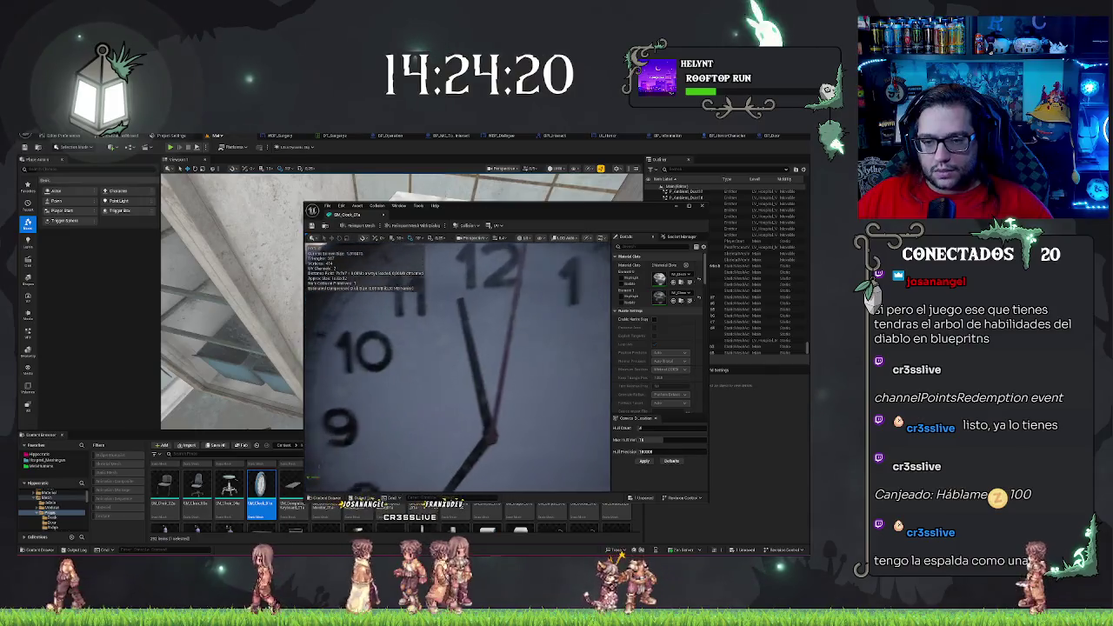
{"action": "key", "text": "f"}
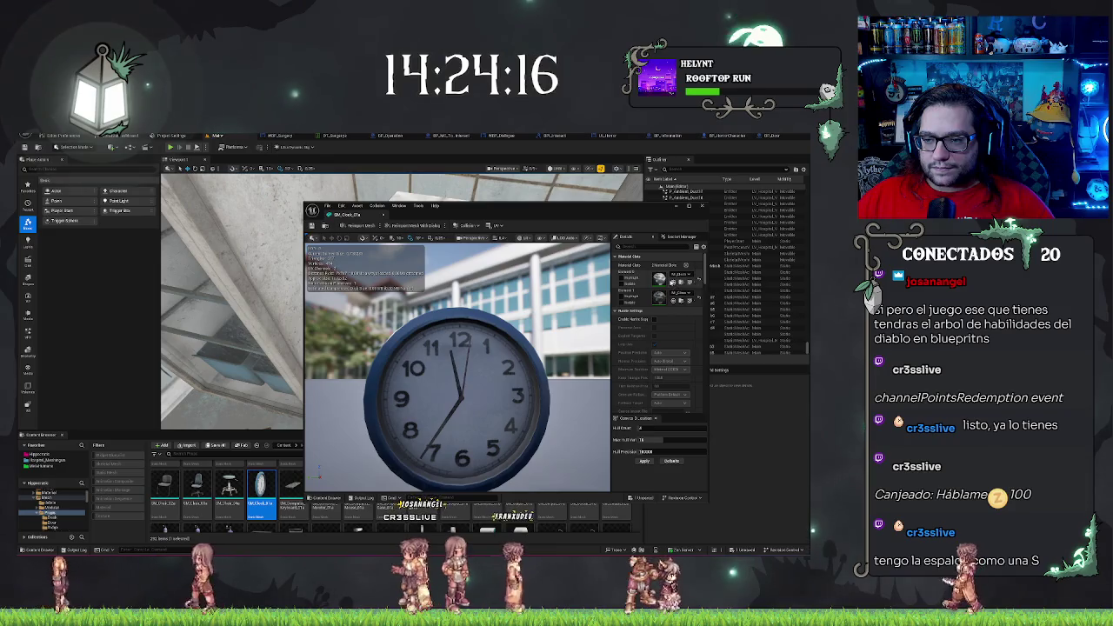
{"action": "left_click", "coordinate": [680, 282]}
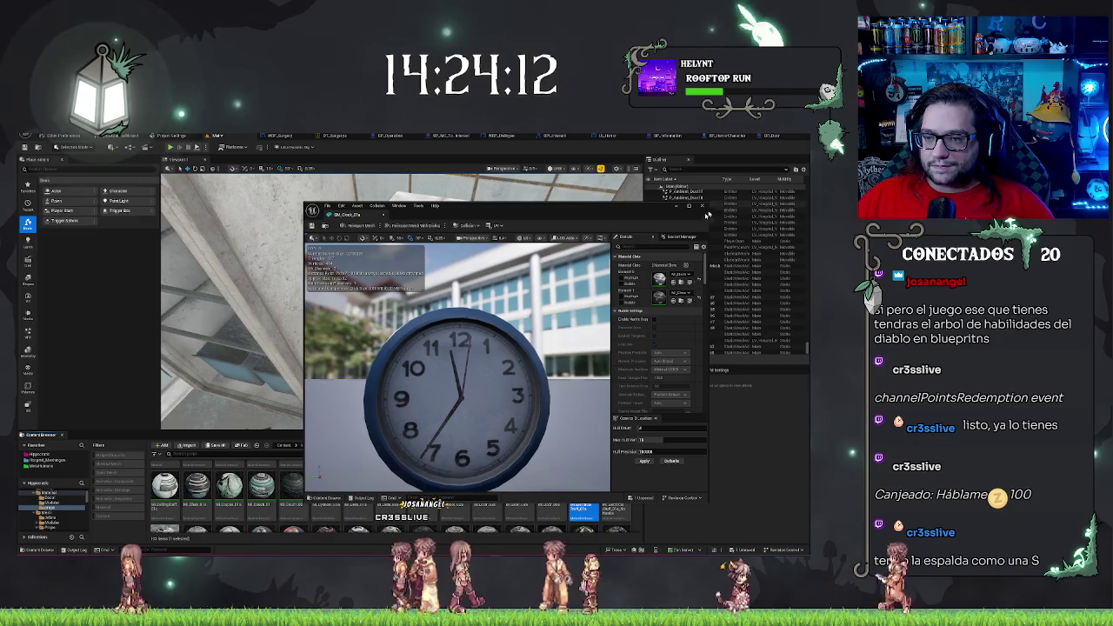
{"action": "left_click", "coordinate": [702, 206]}
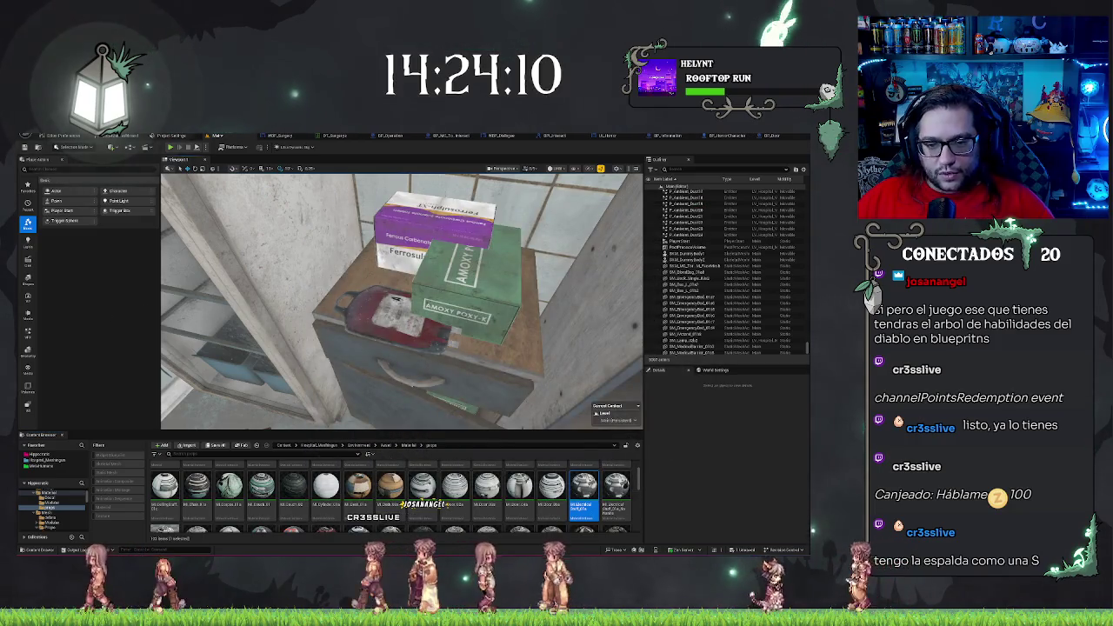
Select the purple medicine box and use Browse to Asset to find its mesh in Props
{"action": "scroll", "coordinate": [400, 300], "scroll_direction": "down", "scroll_amount": 5}
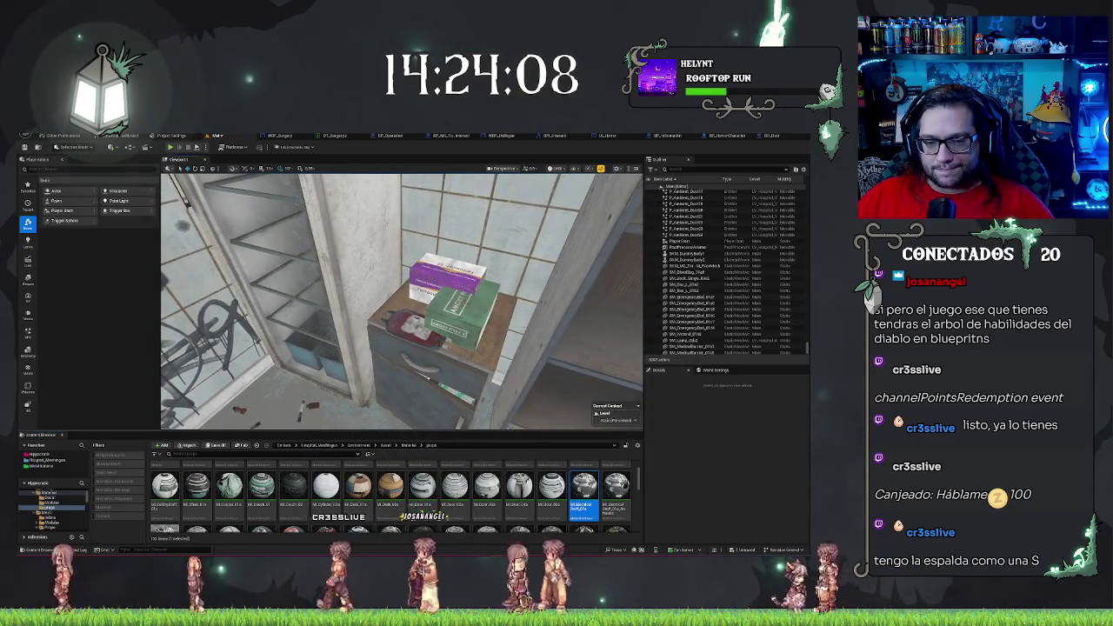
{"action": "left_click", "coordinate": [447, 280]}
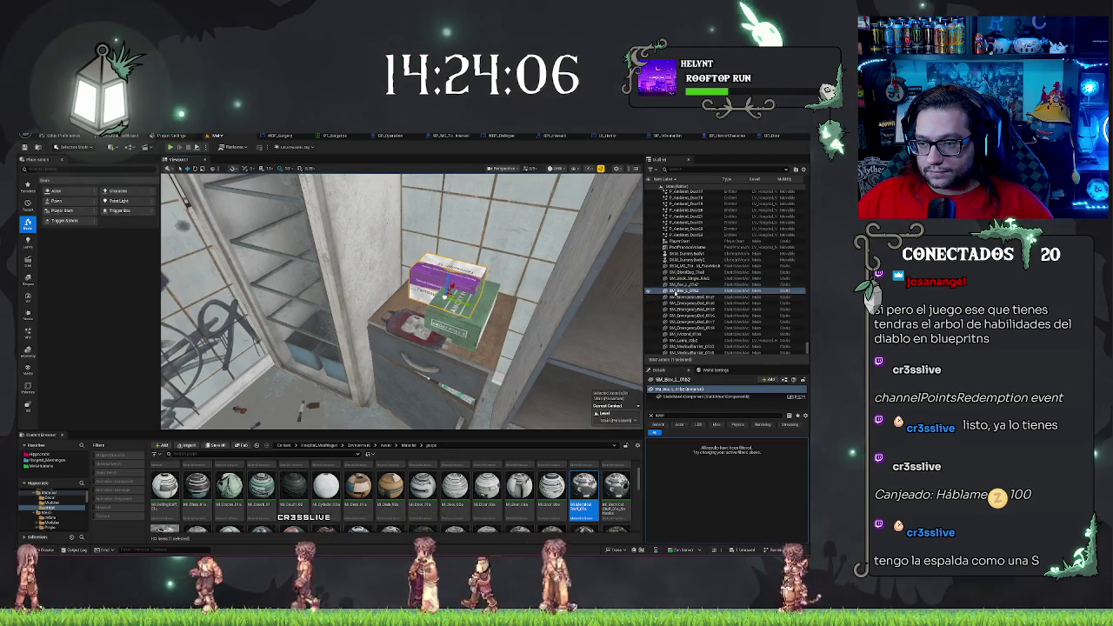
{"action": "right_click", "coordinate": [674, 290]}
{"action": "left_click", "coordinate": [707, 311]}
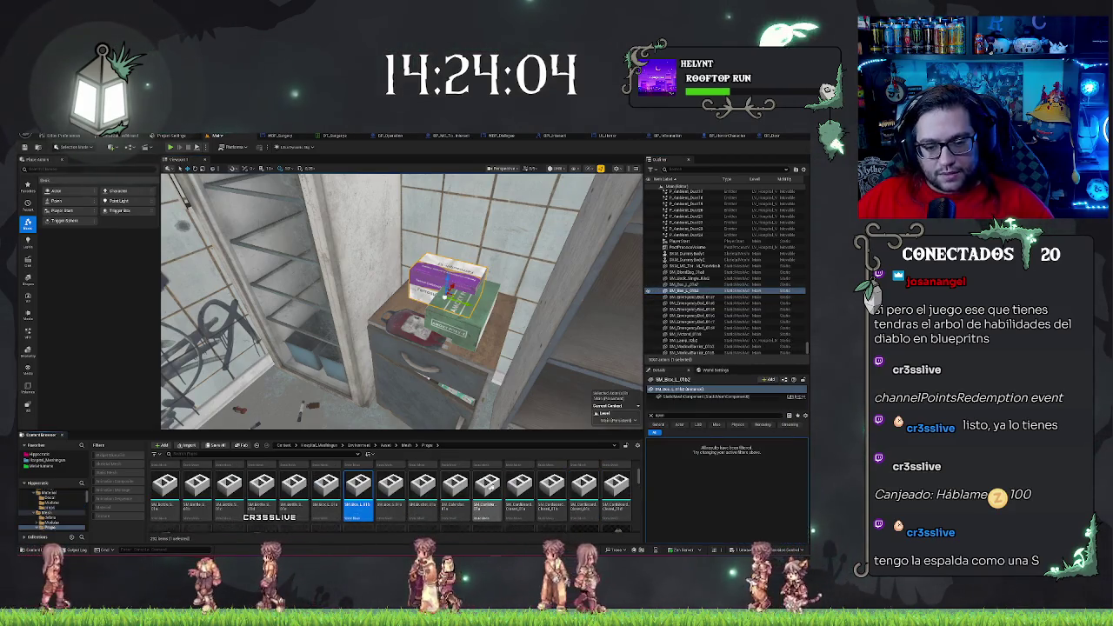
Scroll the Props assets, fly back for a wide view of the room, and open Textures
{"action": "scroll", "coordinate": [487, 486], "scroll_direction": "down", "scroll_amount": 5}
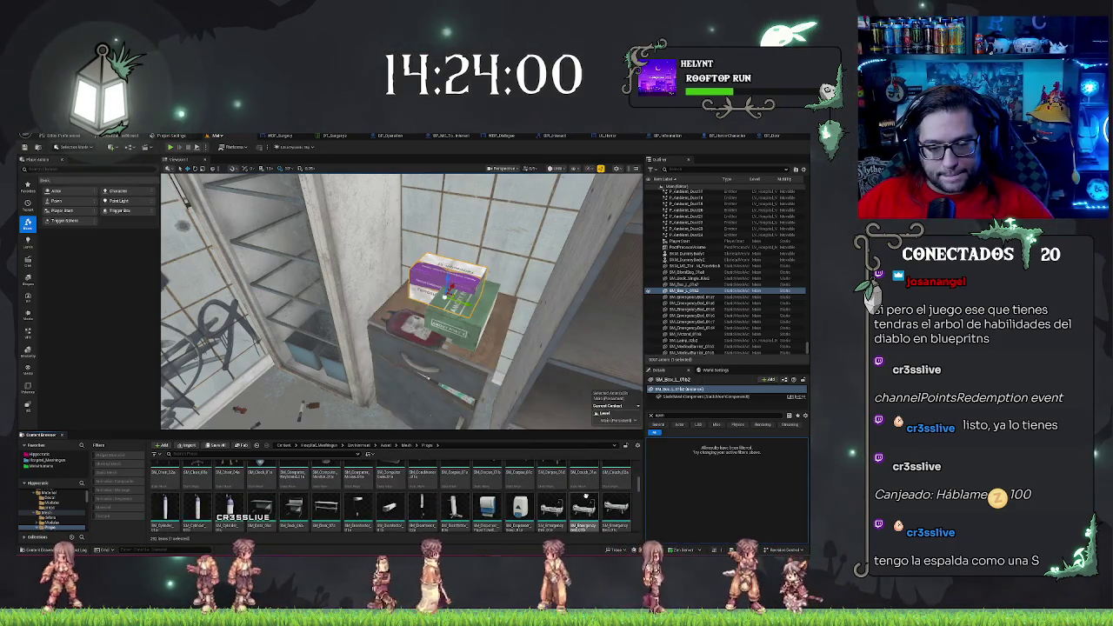
{"action": "scroll", "coordinate": [522, 496], "scroll_direction": "down", "scroll_amount": 3}
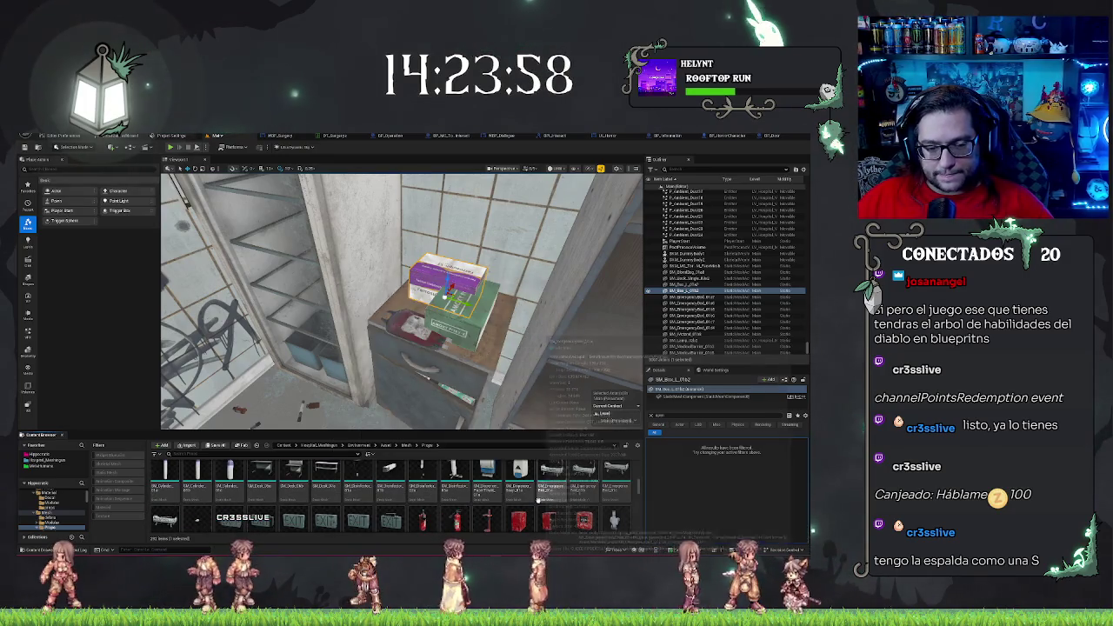
{"action": "scroll", "coordinate": [583, 487], "scroll_direction": "up", "scroll_amount": 1}
{"action": "left_click_drag", "start_coordinate": [400, 305], "coordinate": [426, 304]}
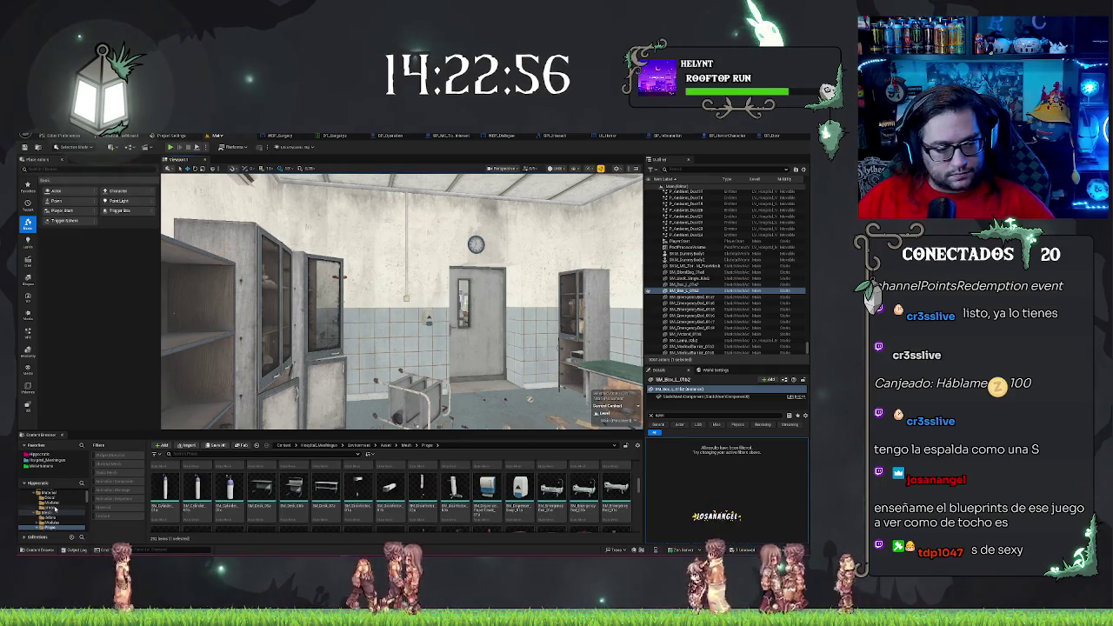
{"action": "left_click", "coordinate": [54, 455]}
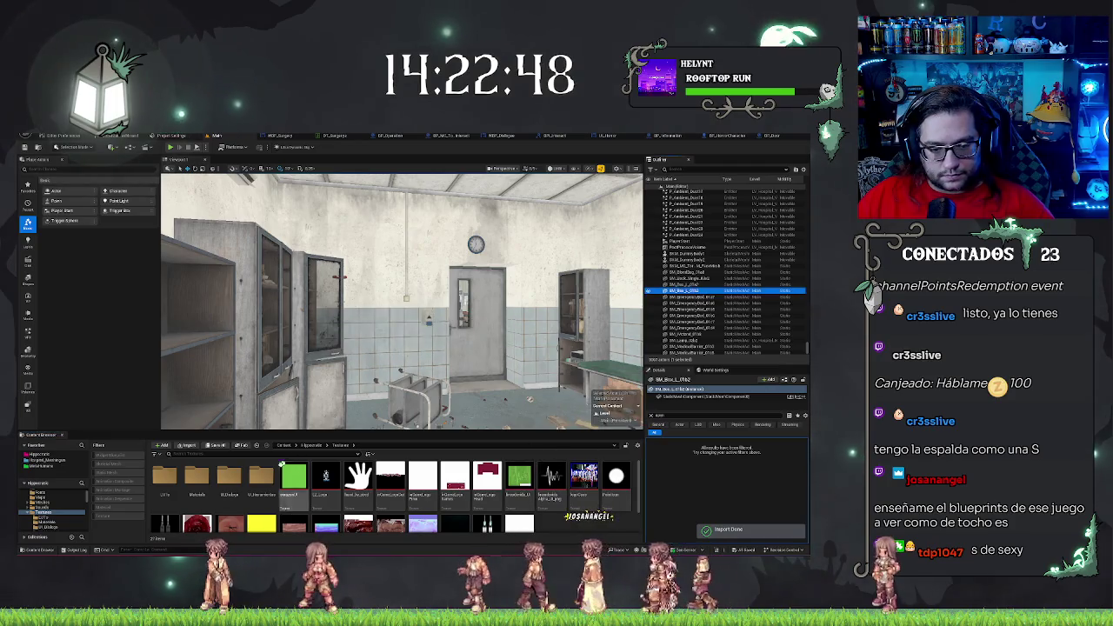
Open the UI_Dialogs texture folder, check WBP_Dialogue's Overlay and Background, then return to Main
{"action": "double_click", "coordinate": [236, 483]}
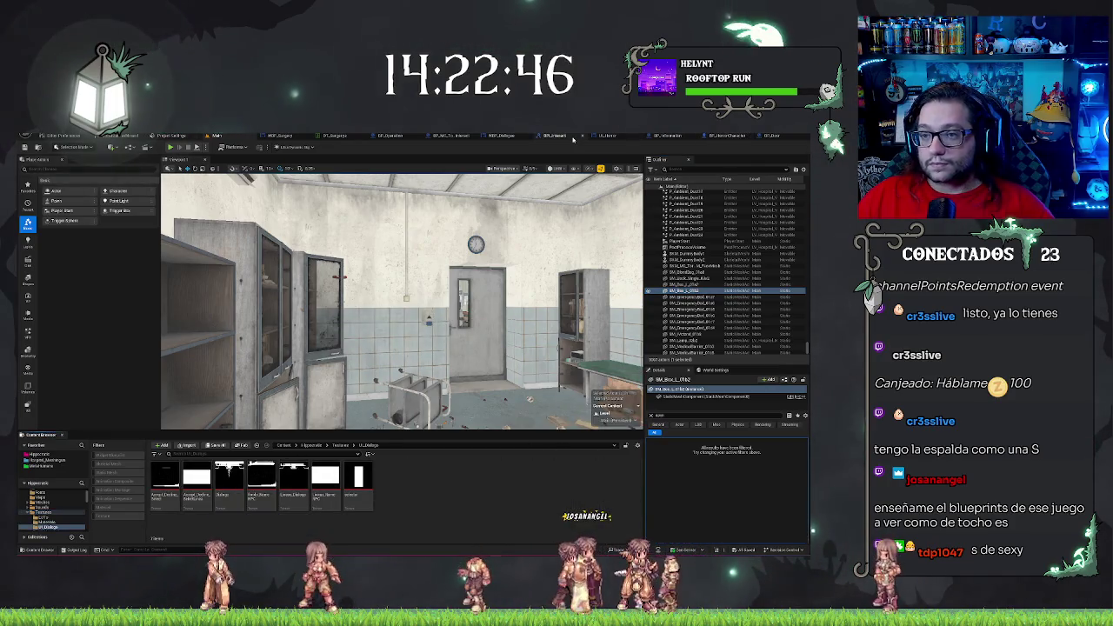
{"action": "left_click", "coordinate": [499, 136]}
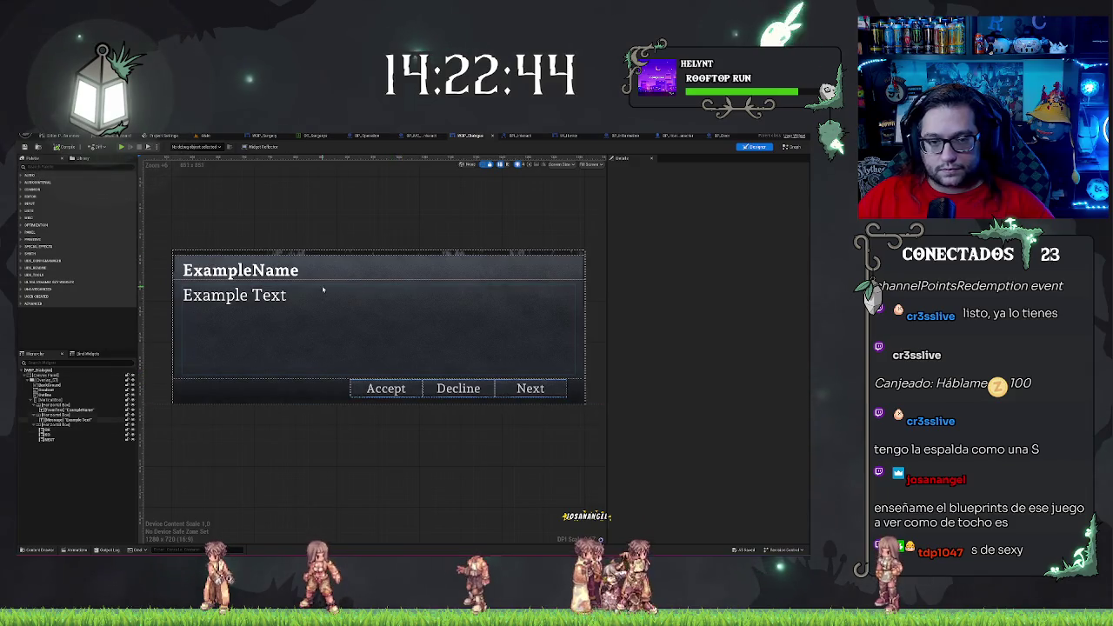
{"action": "left_click", "coordinate": [53, 381]}
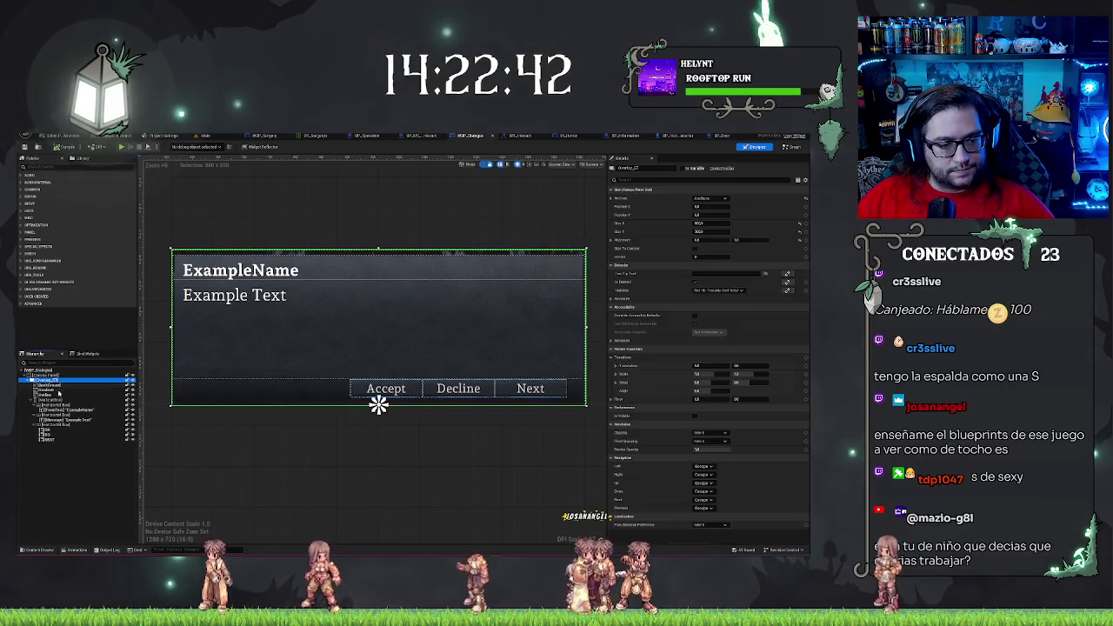
{"action": "left_click", "coordinate": [50, 385]}
{"action": "left_click", "coordinate": [214, 136]}
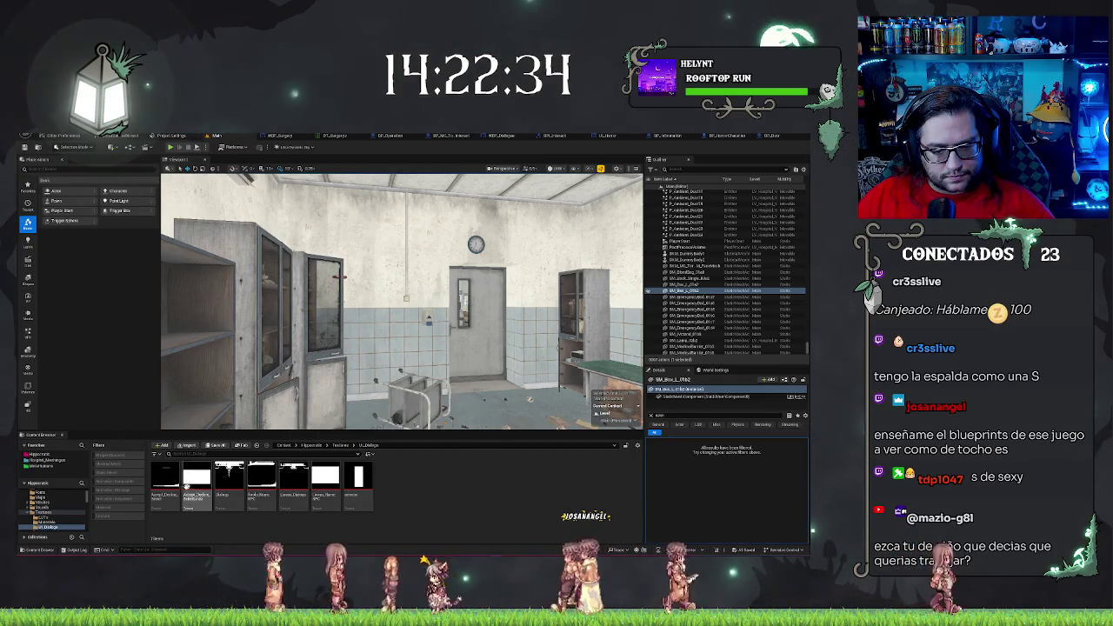
{"action": "mouse_move", "coordinate": [316, 489]}
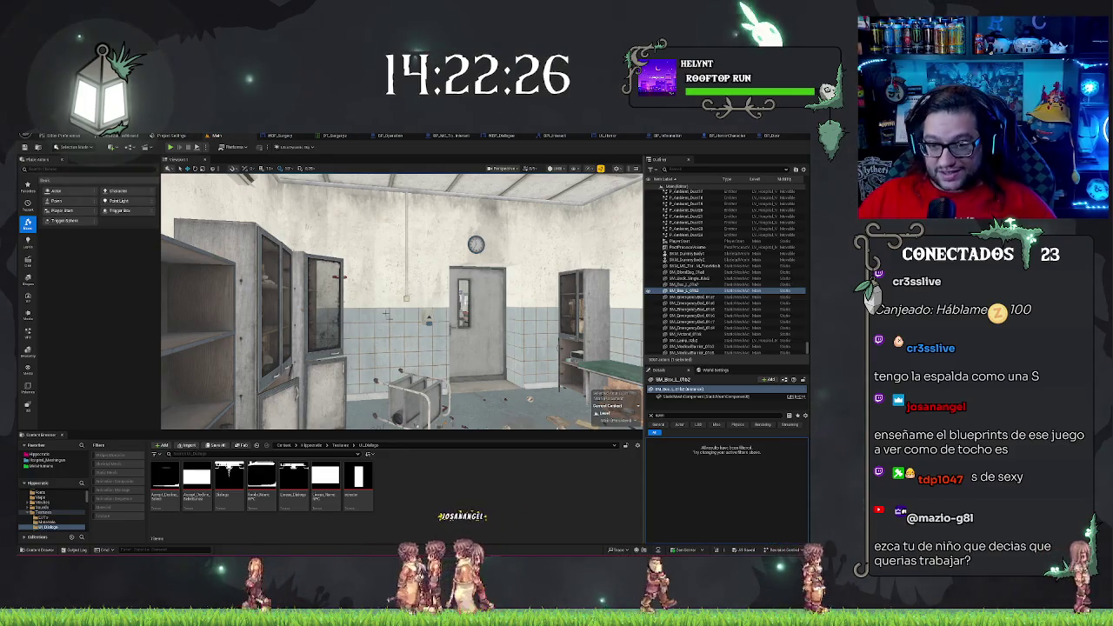
{"action": "left_click", "coordinate": [387, 136]}
{"action": "scroll", "coordinate": [295, 296], "scroll_direction": "down", "scroll_amount": 5}
{"action": "left_click_drag", "start_coordinate": [296, 297], "coordinate": [361, 283]}
{"action": "scroll", "coordinate": [372, 280], "scroll_direction": "up", "scroll_amount": 8}
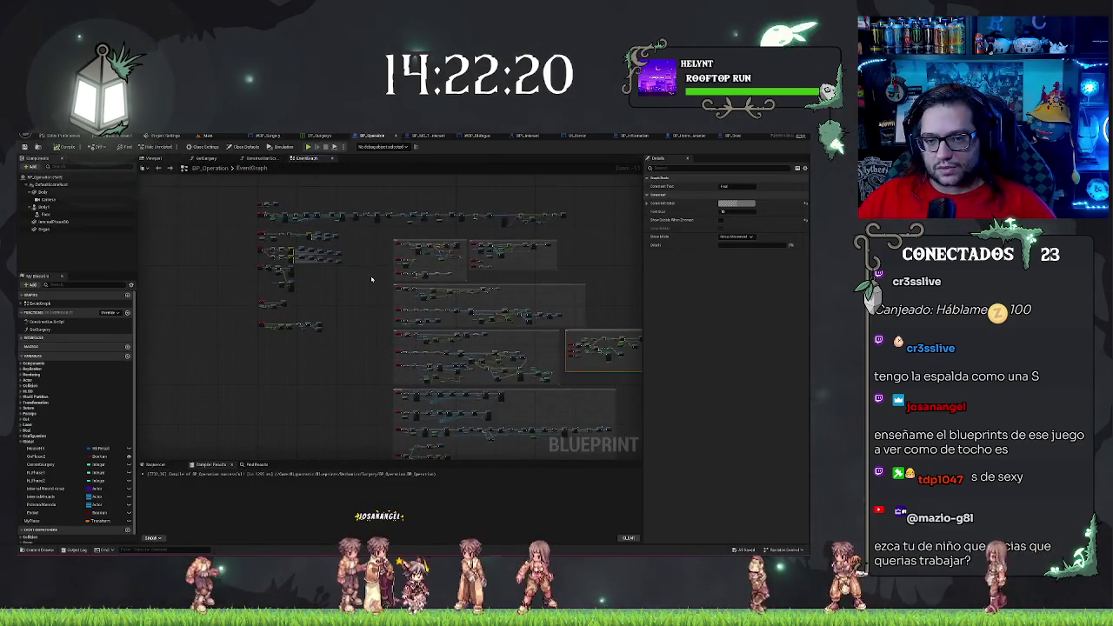
{"action": "left_click_drag", "start_coordinate": [361, 280], "coordinate": [546, 258]}
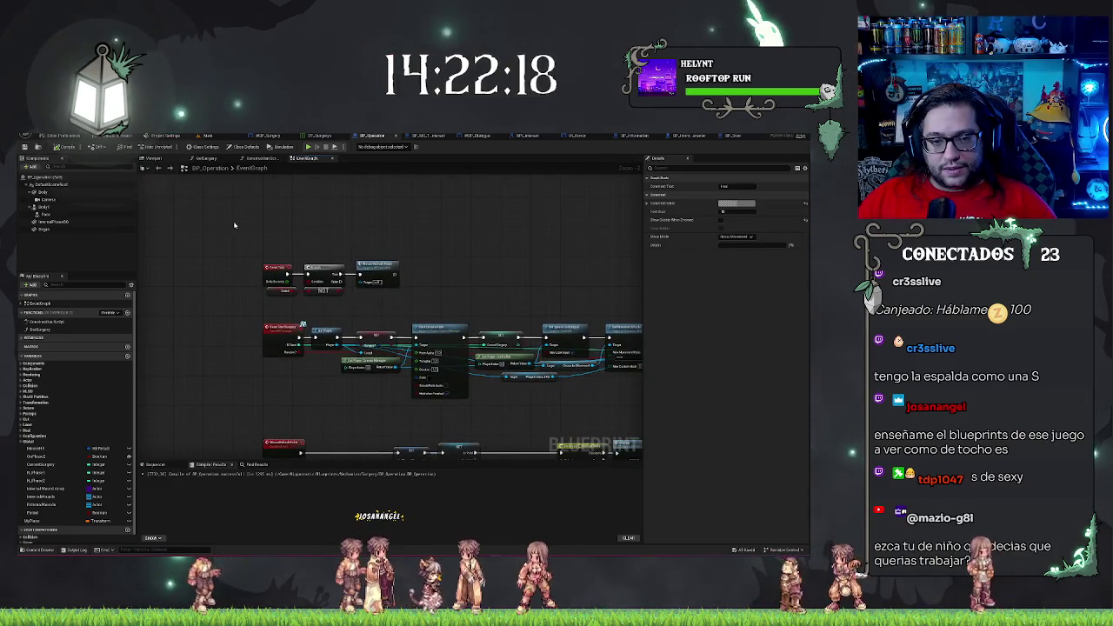
{"action": "left_click", "coordinate": [418, 280]}
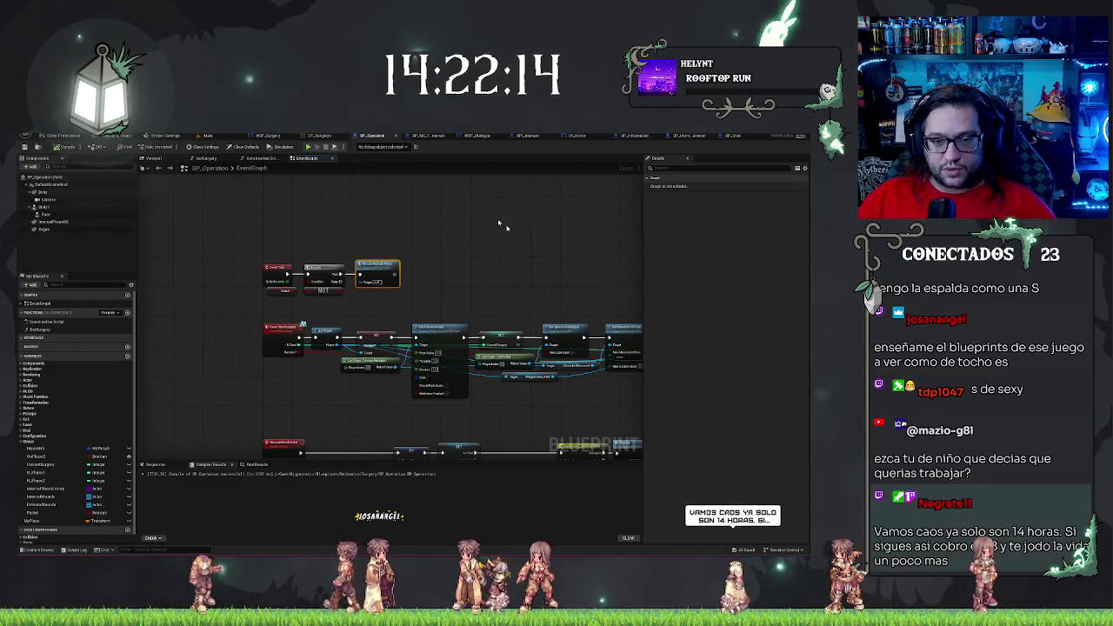
{"action": "left_click_drag", "start_coordinate": [529, 272], "coordinate": [473, 207]}
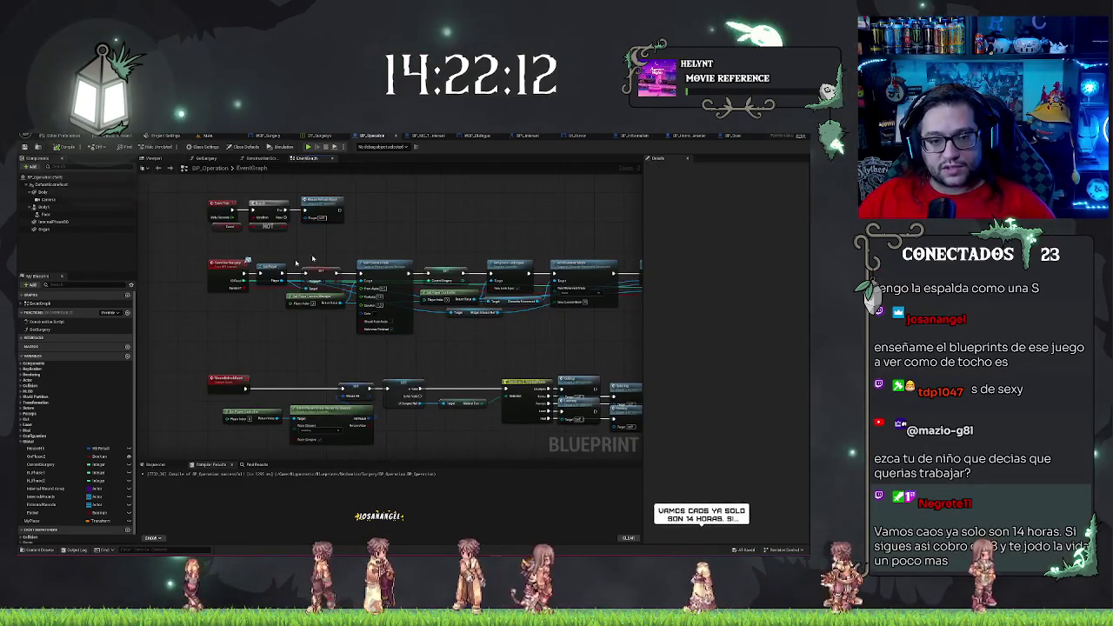
{"action": "left_click_drag", "start_coordinate": [184, 246], "coordinate": [502, 338]}
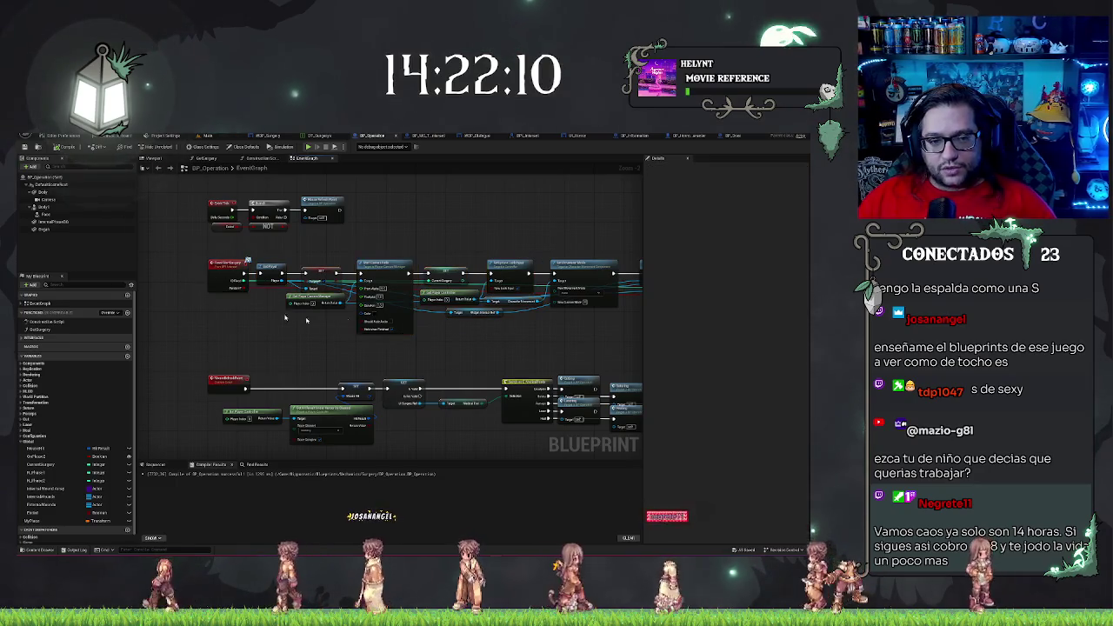
{"action": "scroll", "coordinate": [273, 262], "scroll_direction": "down", "scroll_amount": 4}
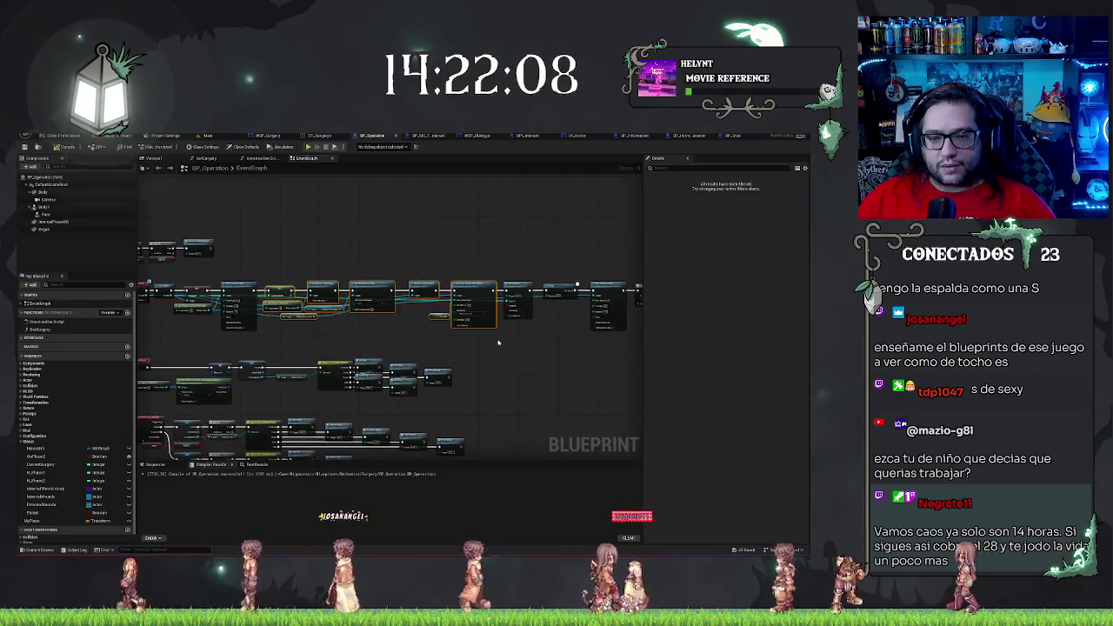
{"action": "scroll", "coordinate": [417, 304], "scroll_direction": "up", "scroll_amount": 3}
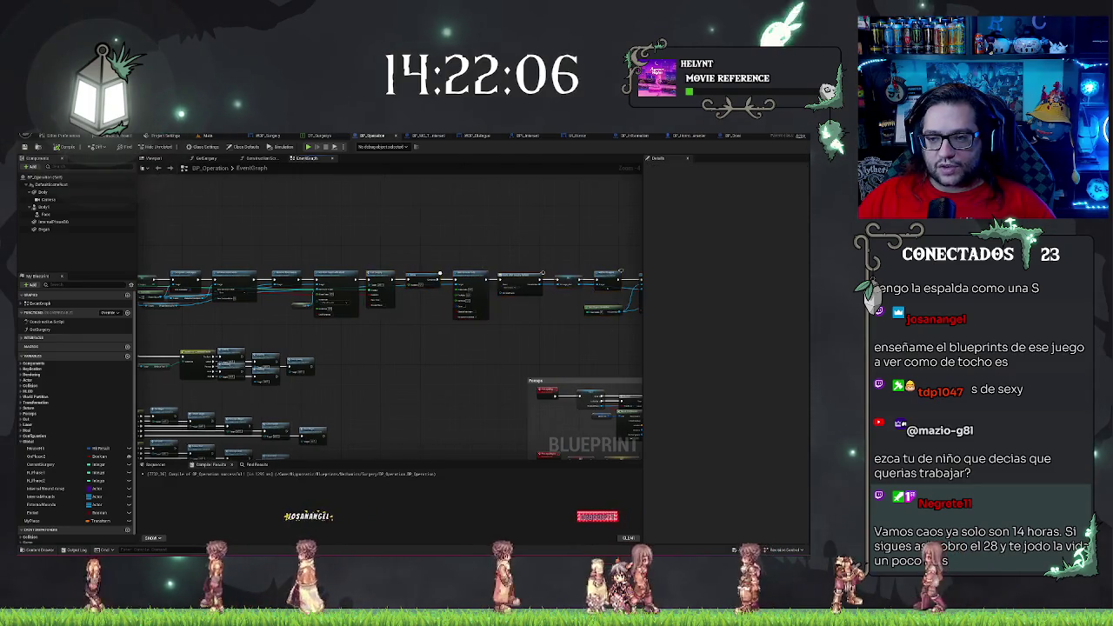
{"action": "scroll", "coordinate": [526, 328], "scroll_direction": "up", "scroll_amount": 3}
{"action": "scroll", "coordinate": [526, 328], "scroll_direction": "up", "scroll_amount": 4}
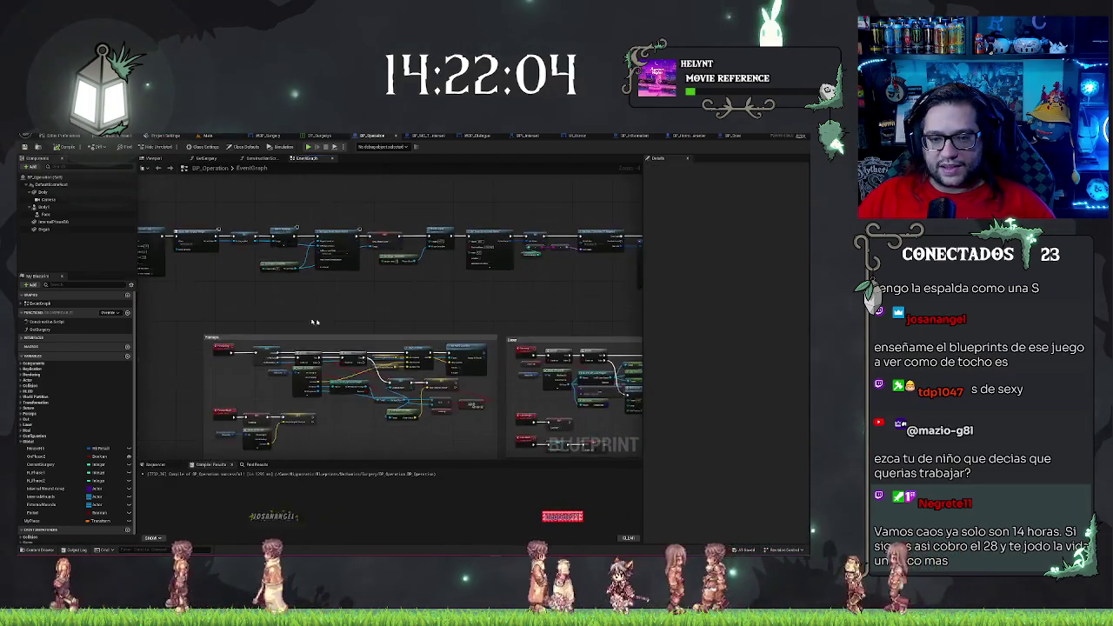
{"action": "scroll", "coordinate": [213, 250], "scroll_direction": "up", "scroll_amount": 3}
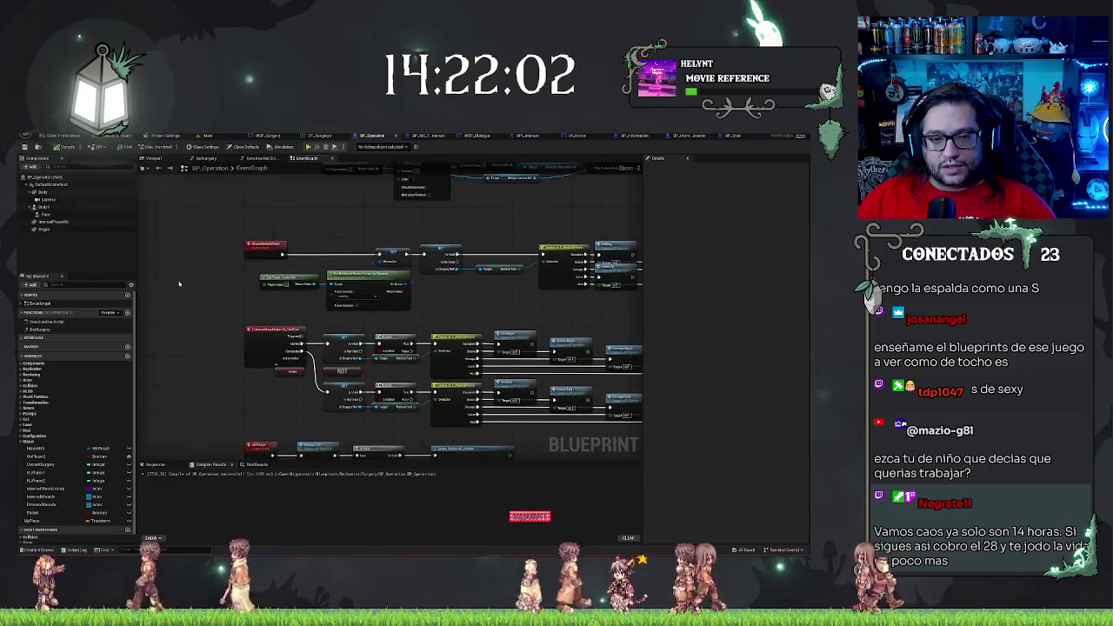
{"action": "mouse_move", "coordinate": [178, 243]}
{"action": "left_mouse_down"}
{"action": "mouse_move", "coordinate": [426, 326]}
{"action": "mouse_move", "coordinate": [549, 340]}
{"action": "left_mouse_up"}
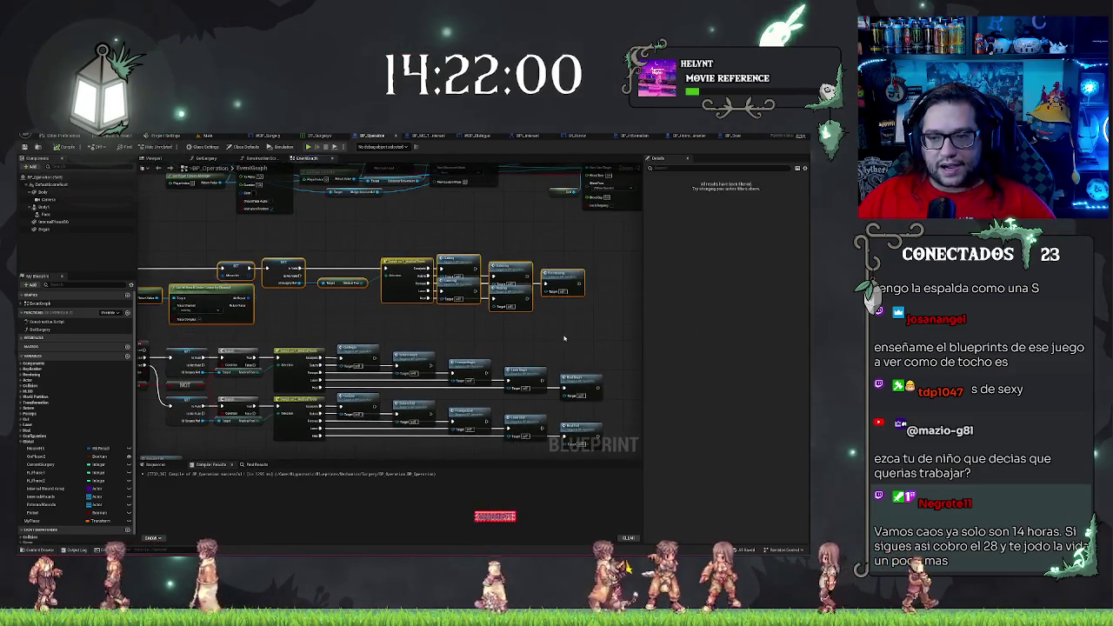
{"action": "scroll", "coordinate": [512, 322], "scroll_direction": "down", "scroll_amount": 2}
{"action": "scroll", "coordinate": [472, 302], "scroll_direction": "up", "scroll_amount": 2}
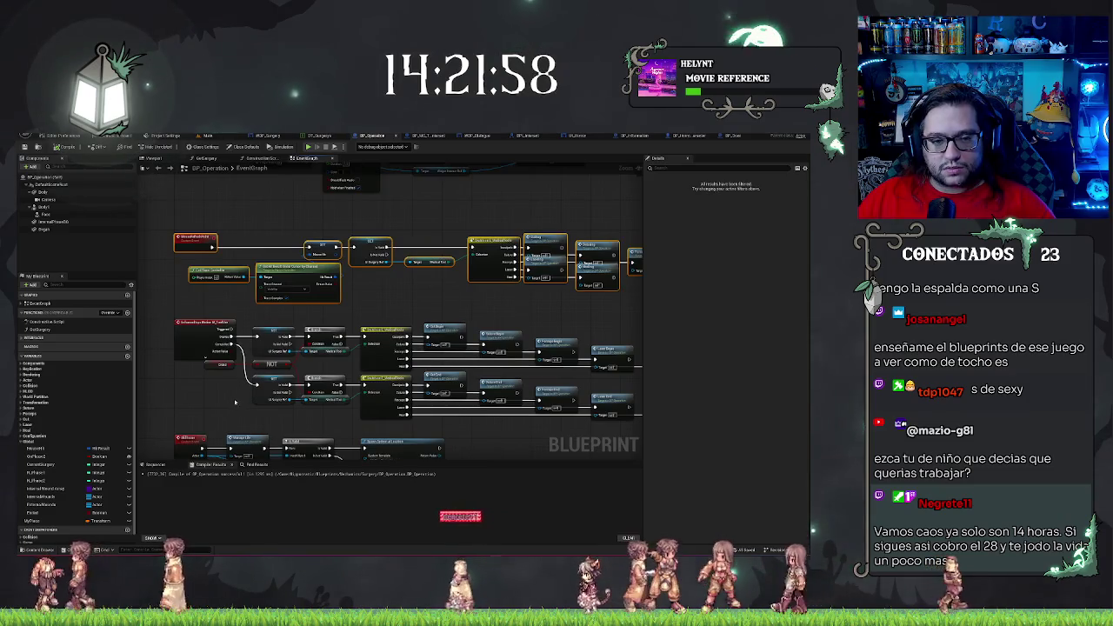
{"action": "scroll", "coordinate": [235, 402], "scroll_direction": "down", "scroll_amount": 1}
{"action": "mouse_move", "coordinate": [141, 276]}
{"action": "left_mouse_down"}
{"action": "mouse_move", "coordinate": [391, 348]}
{"action": "mouse_move", "coordinate": [601, 376]}
{"action": "left_mouse_up"}
{"action": "scroll", "coordinate": [466, 374], "scroll_direction": "down", "scroll_amount": 3}
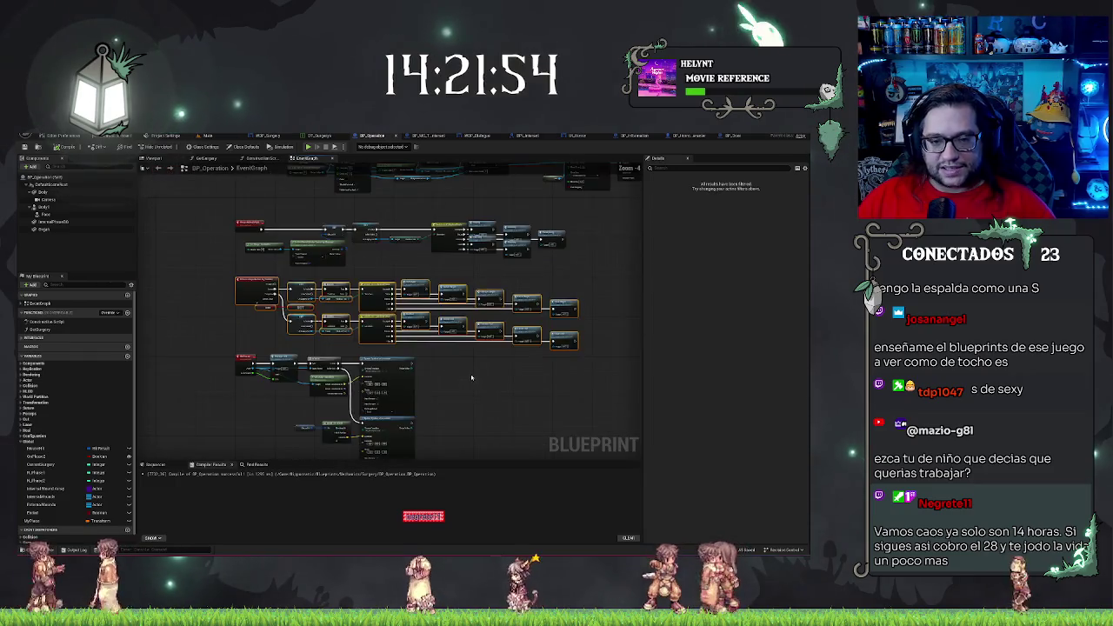
{"action": "mouse_move", "coordinate": [192, 328]}
{"action": "left_mouse_down"}
{"action": "mouse_move", "coordinate": [459, 435]}
{"action": "mouse_move", "coordinate": [526, 306]}
{"action": "left_mouse_up"}
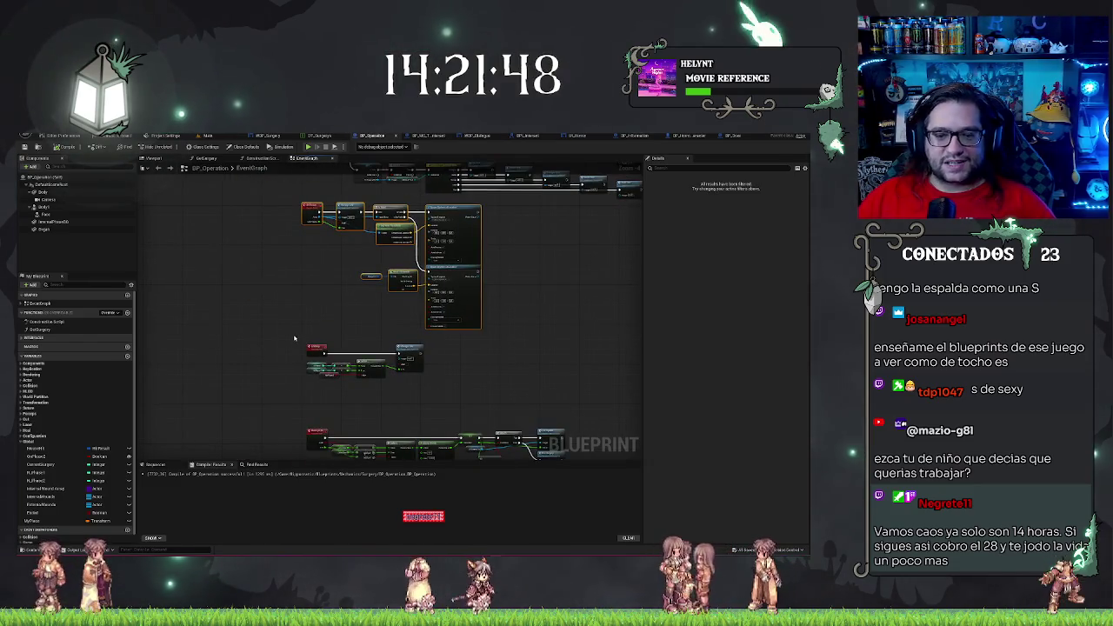
{"action": "left_click_drag", "start_coordinate": [421, 397], "coordinate": [421, 396]}
{"action": "left_click_drag", "start_coordinate": [299, 421], "coordinate": [262, 357]}
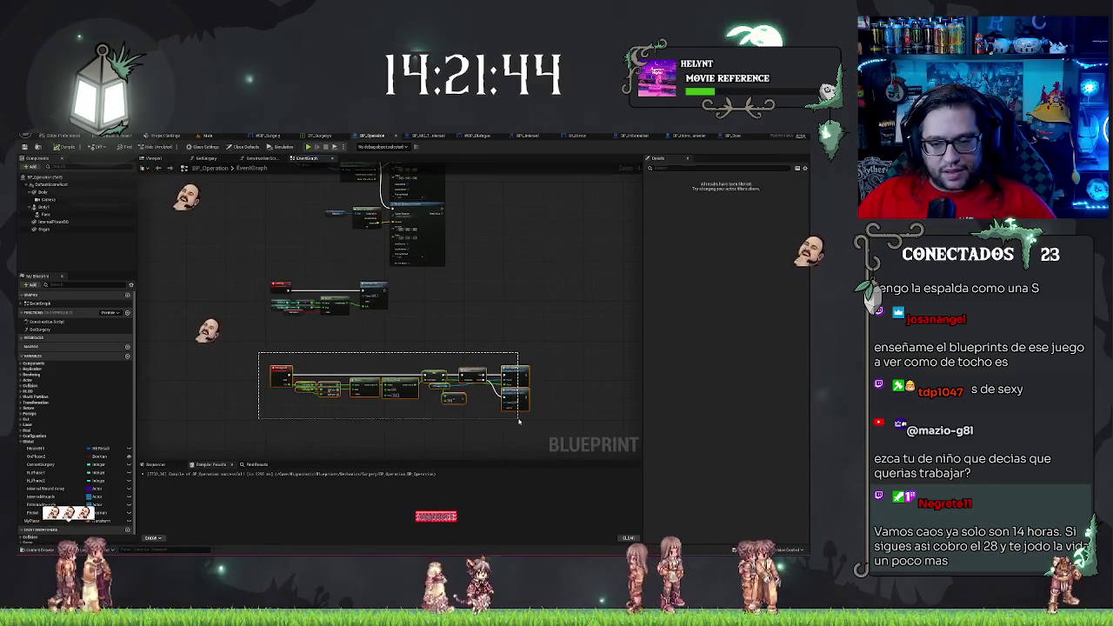
{"action": "scroll", "coordinate": [348, 302], "scroll_direction": "down", "scroll_amount": 4}
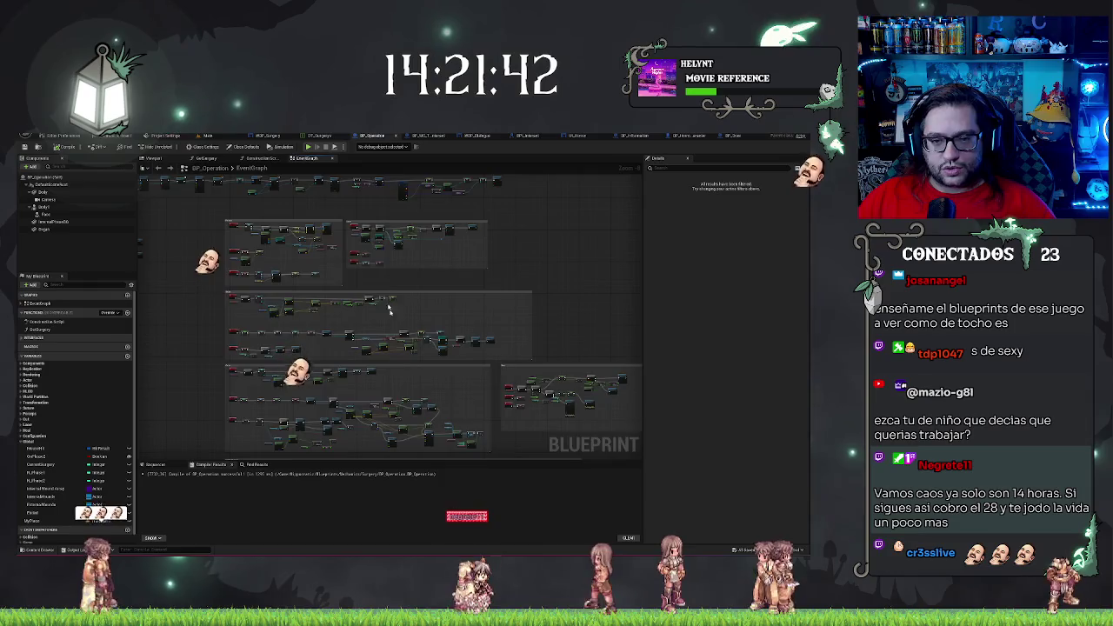
{"action": "scroll", "coordinate": [274, 296], "scroll_direction": "up", "scroll_amount": 5}
{"action": "scroll", "coordinate": [274, 297], "scroll_direction": "up", "scroll_amount": 2}
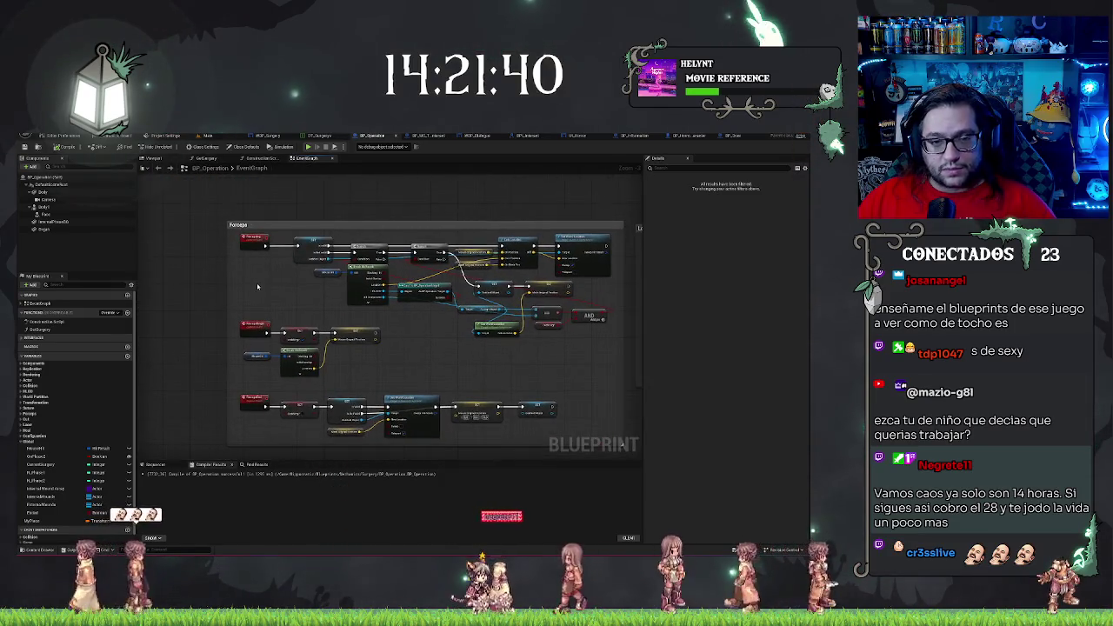
{"action": "left_click", "coordinate": [195, 213]}
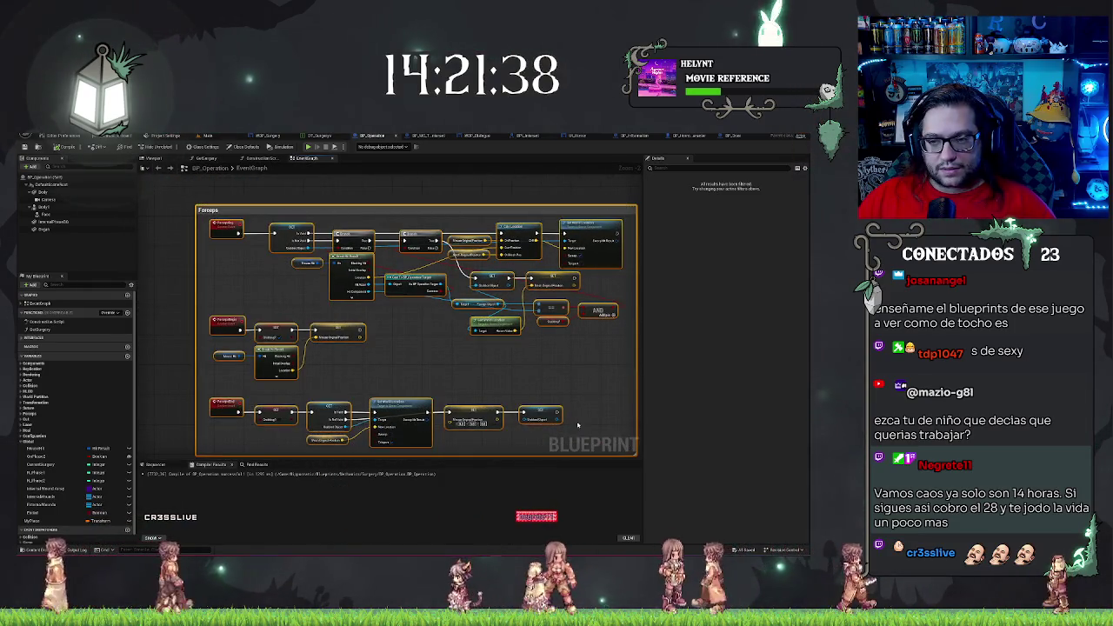
{"action": "key", "text": "f"}
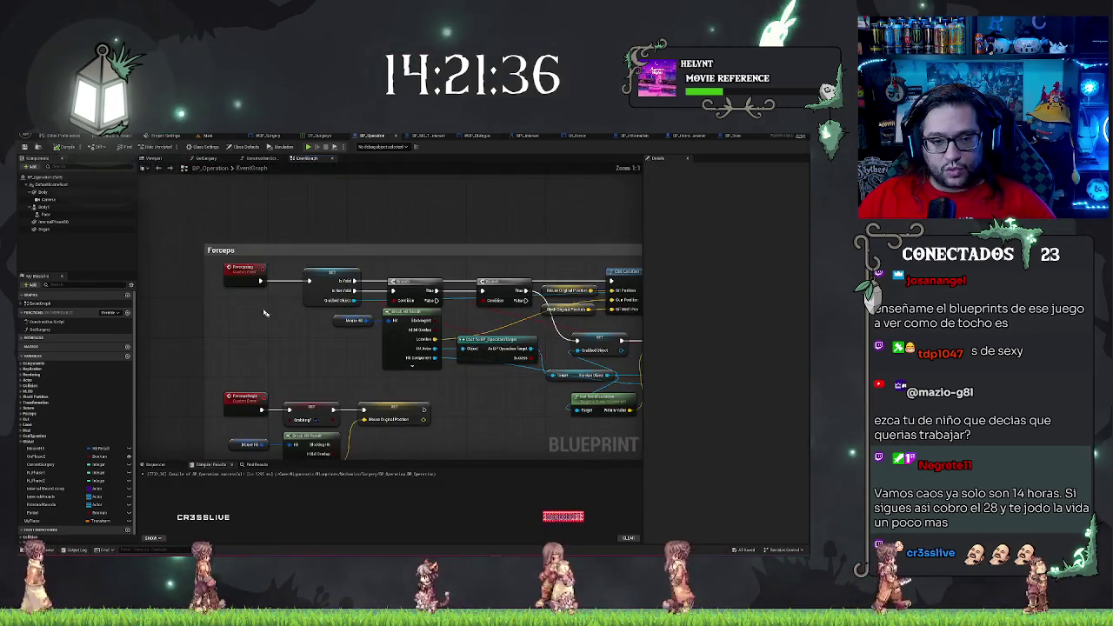
{"action": "left_click_drag", "start_coordinate": [164, 219], "coordinate": [283, 338]}
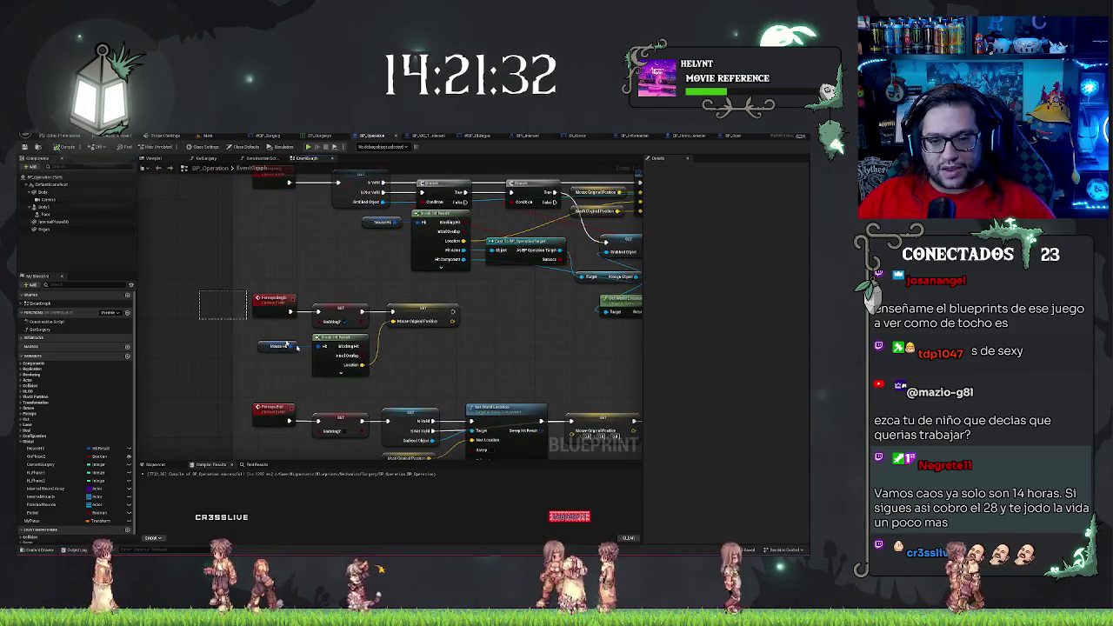
{"action": "mouse_move", "coordinate": [244, 445]}
{"action": "left_mouse_down"}
{"action": "mouse_move", "coordinate": [195, 349]}
{"action": "mouse_move", "coordinate": [565, 313]}
{"action": "left_mouse_up"}
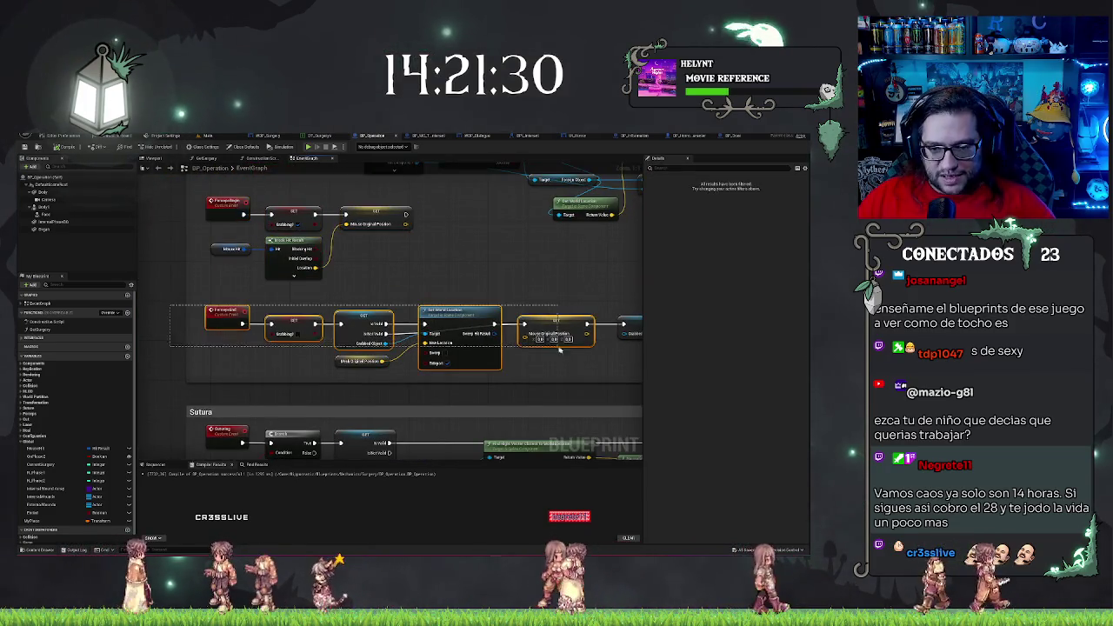
{"action": "left_click_drag", "start_coordinate": [561, 398], "coordinate": [561, 357]}
{"action": "scroll", "coordinate": [418, 287], "scroll_direction": "down", "scroll_amount": 3}
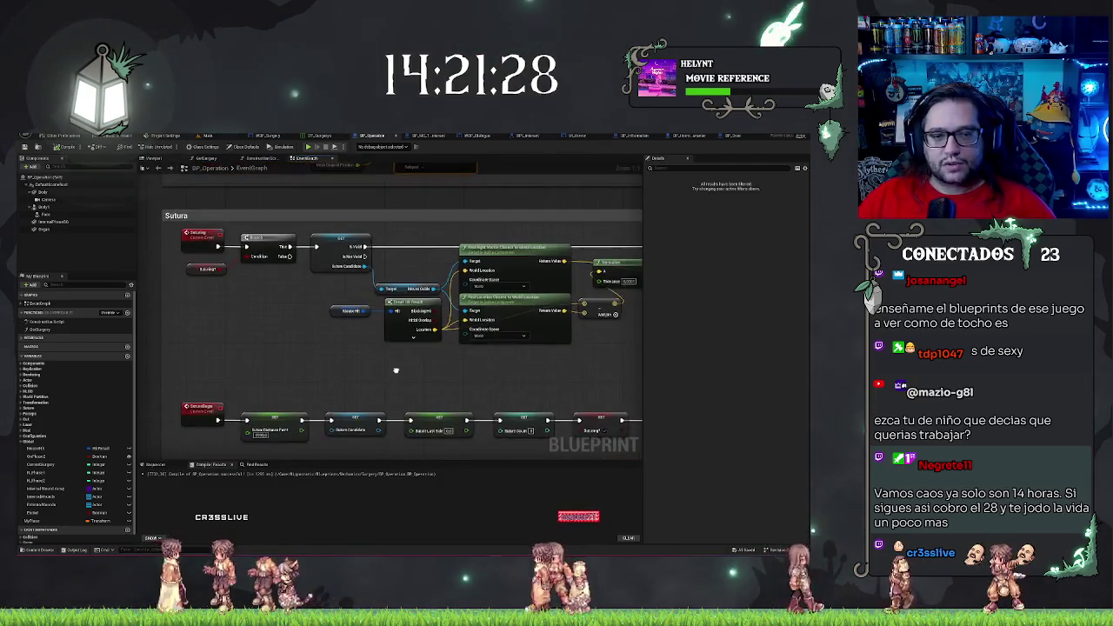
{"action": "scroll", "coordinate": [418, 287], "scroll_direction": "down", "scroll_amount": 4}
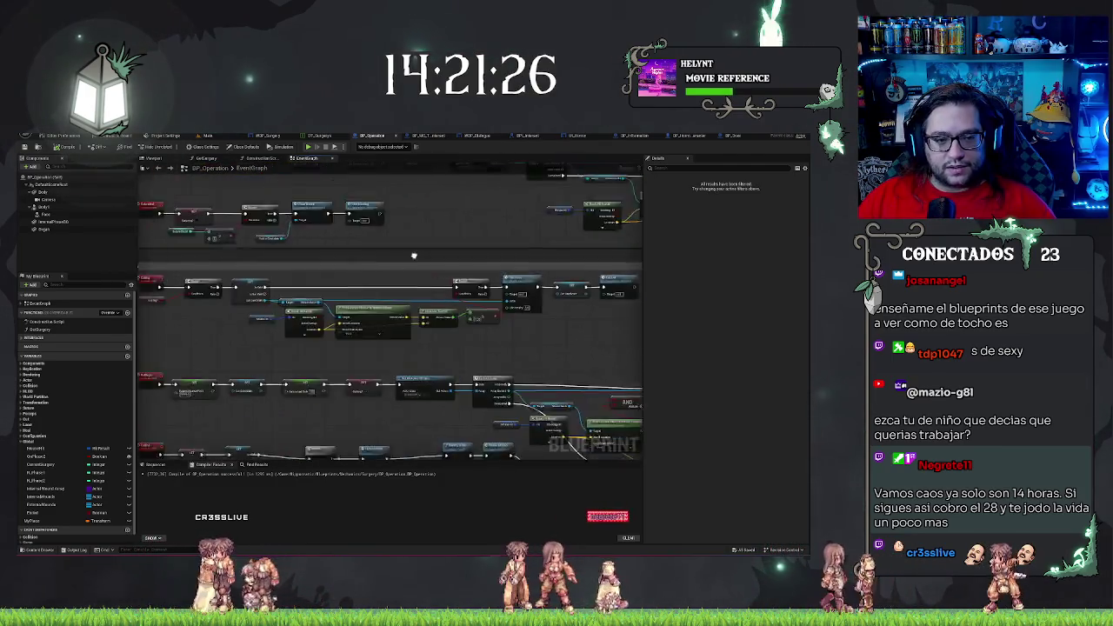
{"action": "scroll", "coordinate": [259, 370], "scroll_direction": "up", "scroll_amount": 6}
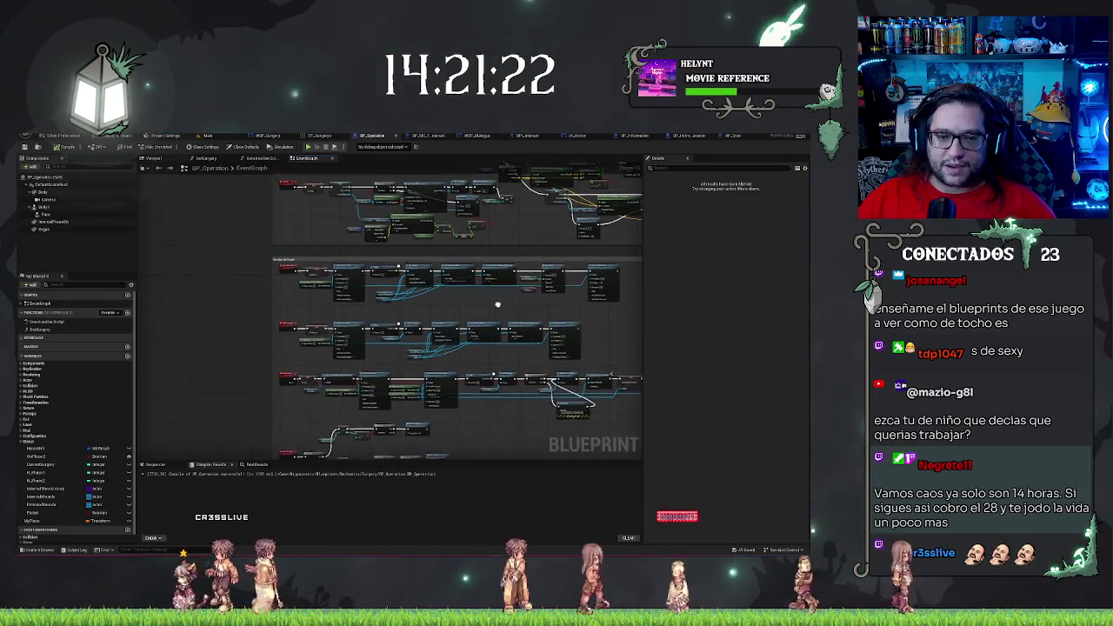
{"action": "scroll", "coordinate": [360, 249], "scroll_direction": "down", "scroll_amount": 4}
{"action": "mouse_move", "coordinate": [361, 249]}
{"action": "left_mouse_down"}
{"action": "mouse_move", "coordinate": [483, 250]}
{"action": "mouse_move", "coordinate": [404, 351]}
{"action": "left_mouse_up"}
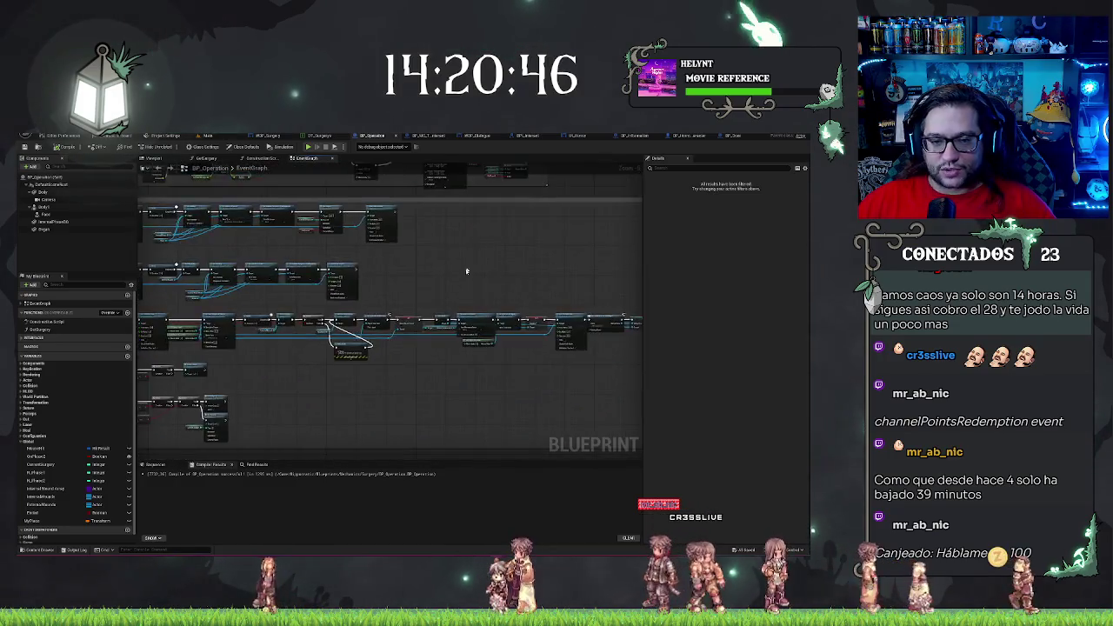
{"action": "scroll", "coordinate": [353, 346], "scroll_direction": "down", "scroll_amount": 5}
{"action": "scroll", "coordinate": [353, 346], "scroll_direction": "up", "scroll_amount": 4}
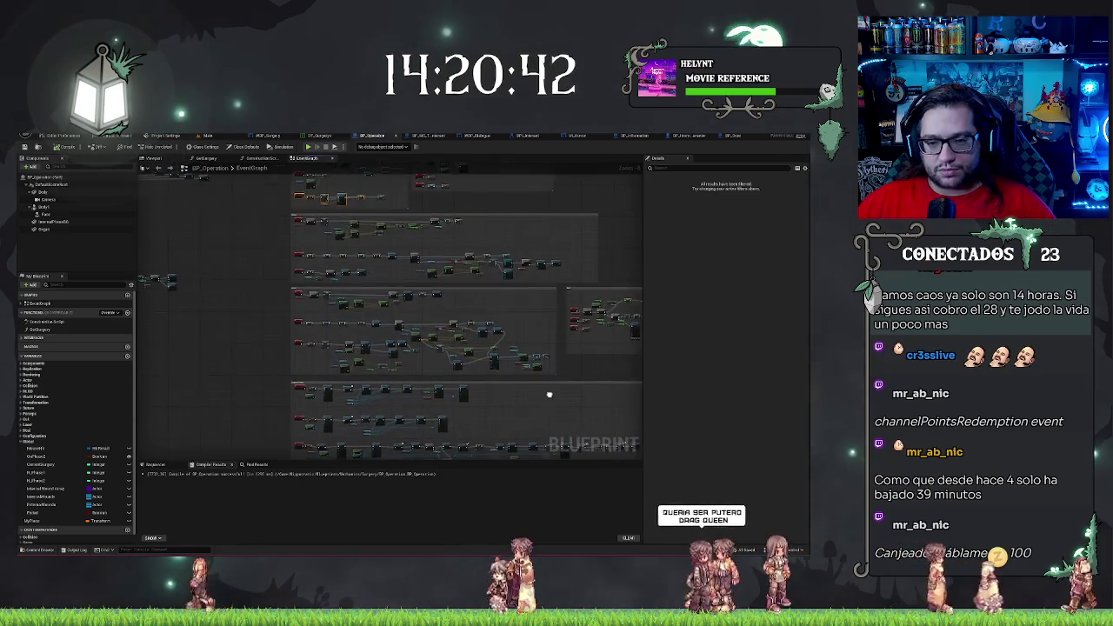
{"action": "scroll", "coordinate": [549, 395], "scroll_direction": "down", "scroll_amount": 3}
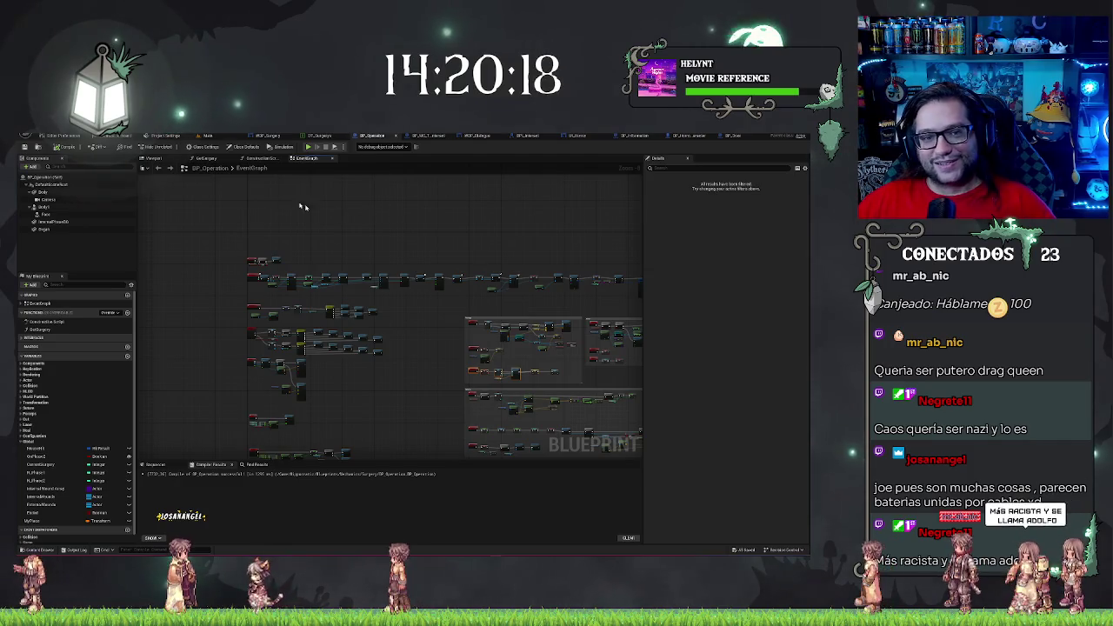
{"action": "left_click", "coordinate": [208, 136]}
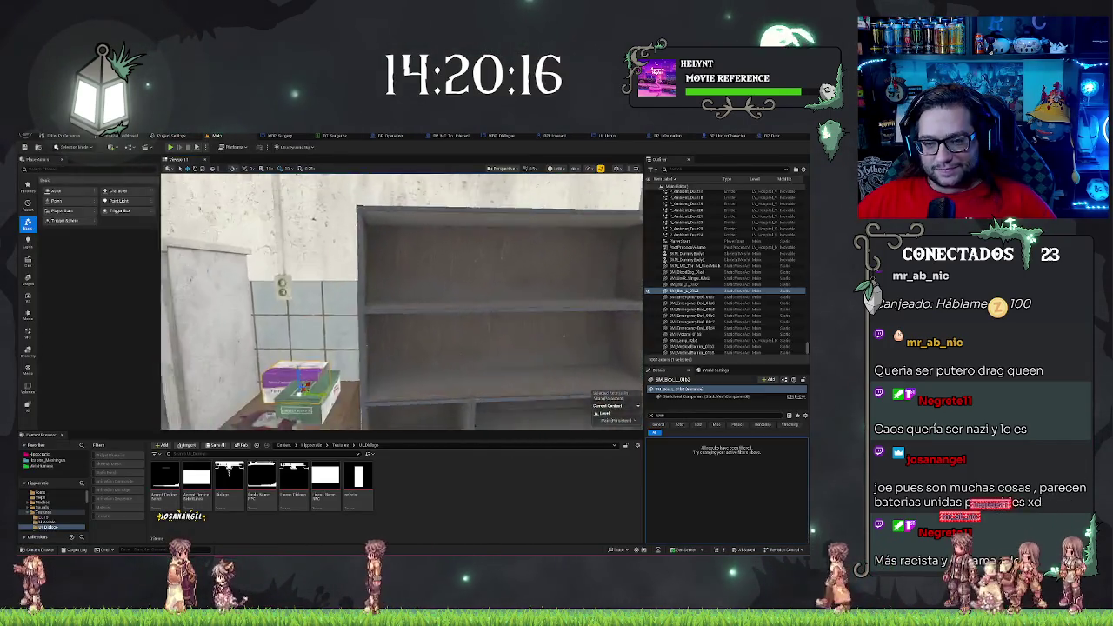
Frame the box on the cabinet in the viewport, then go back to the WBP_Dialogue designer
{"action": "key", "text": "f"}
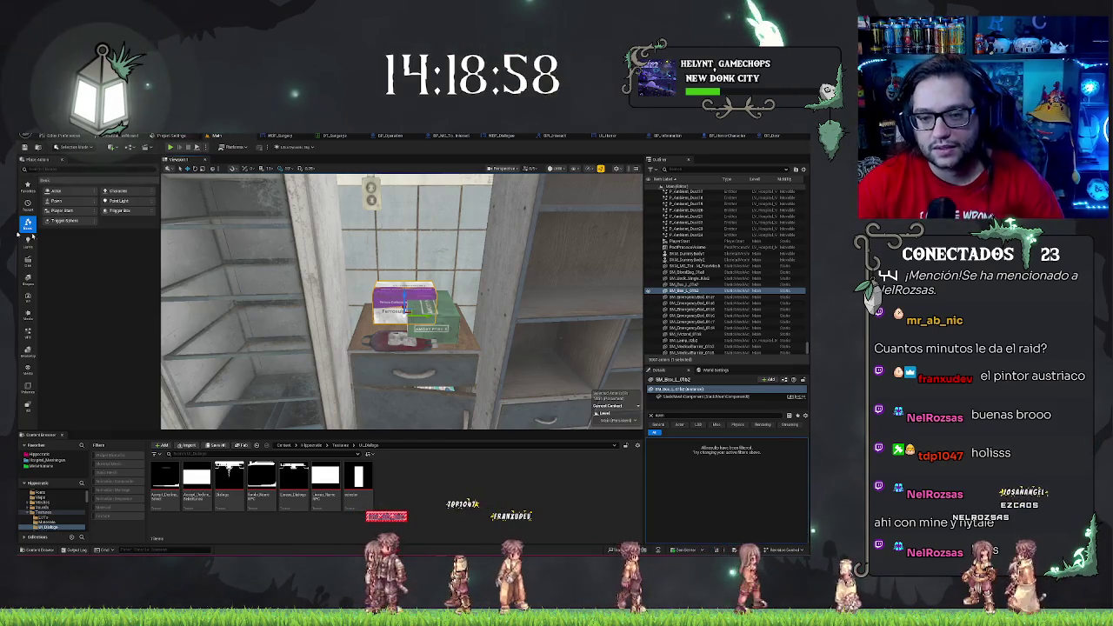
{"action": "left_click_drag", "start_coordinate": [400, 295], "coordinate": [357, 303]}
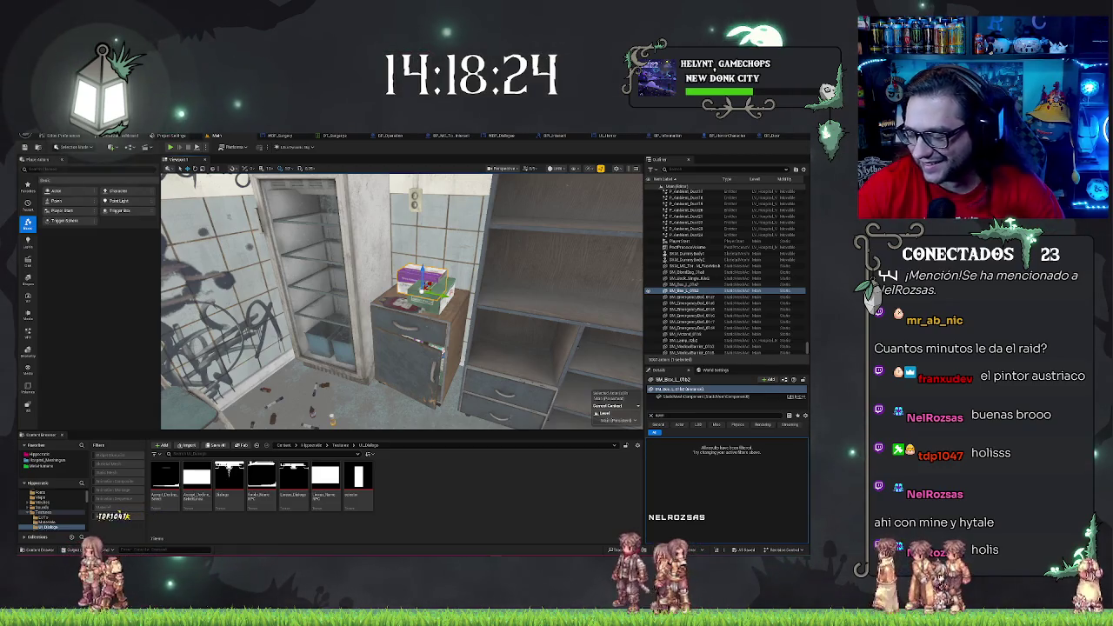
{"action": "scroll", "coordinate": [401, 300], "scroll_direction": "up", "scroll_amount": 5}
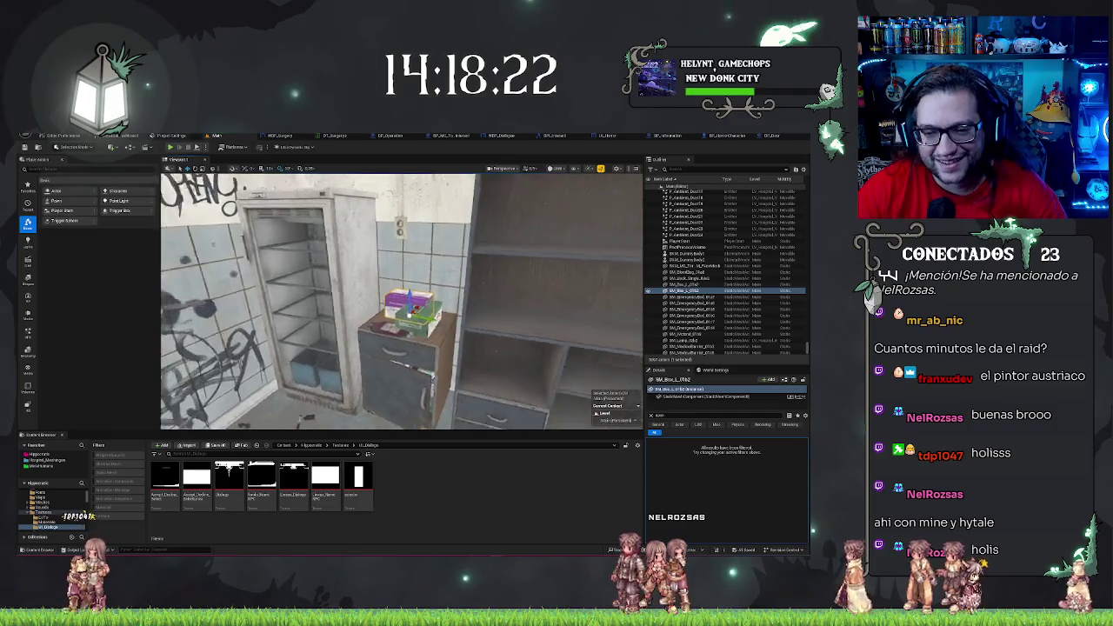
{"action": "left_click_drag", "start_coordinate": [383, 317], "coordinate": [402, 312]}
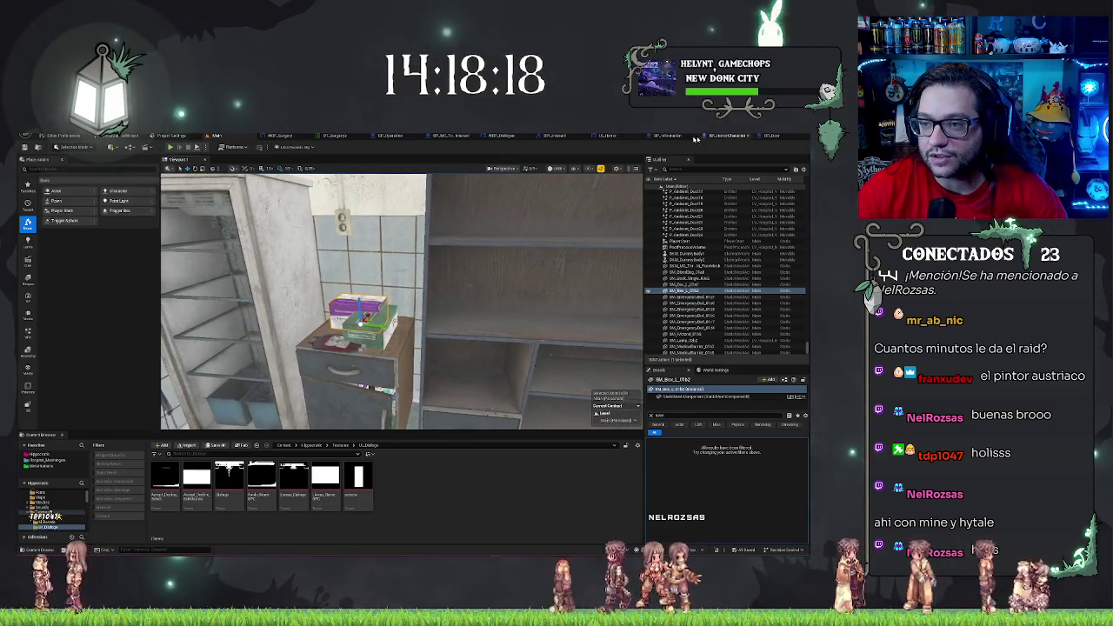
{"action": "left_click", "coordinate": [496, 136]}
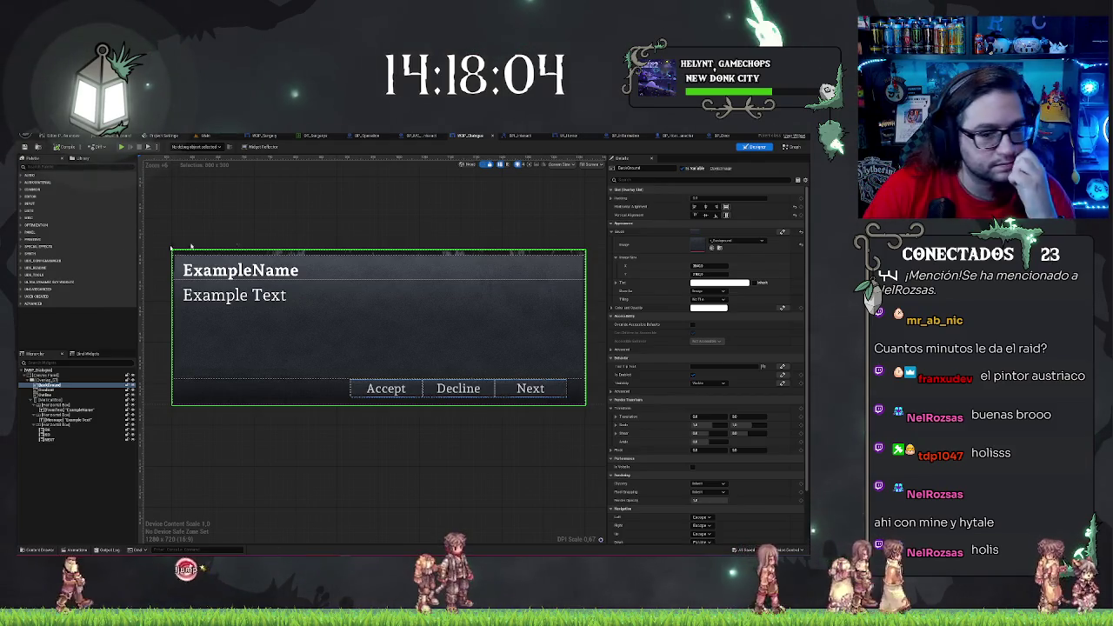
{"action": "left_click", "coordinate": [52, 395]}
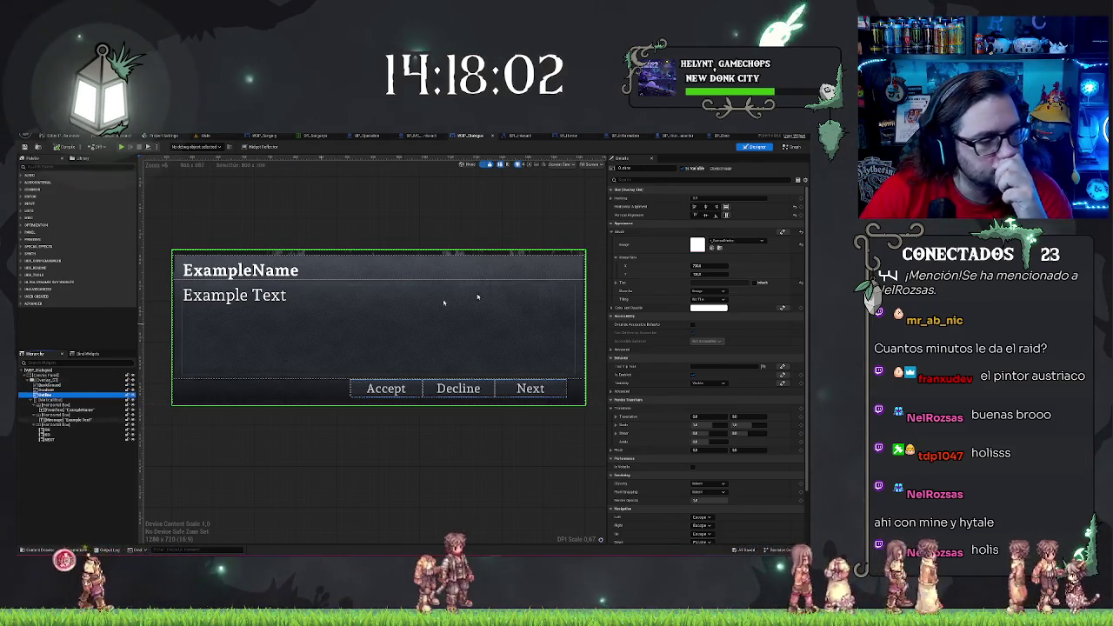
{"action": "left_click", "coordinate": [735, 242]}
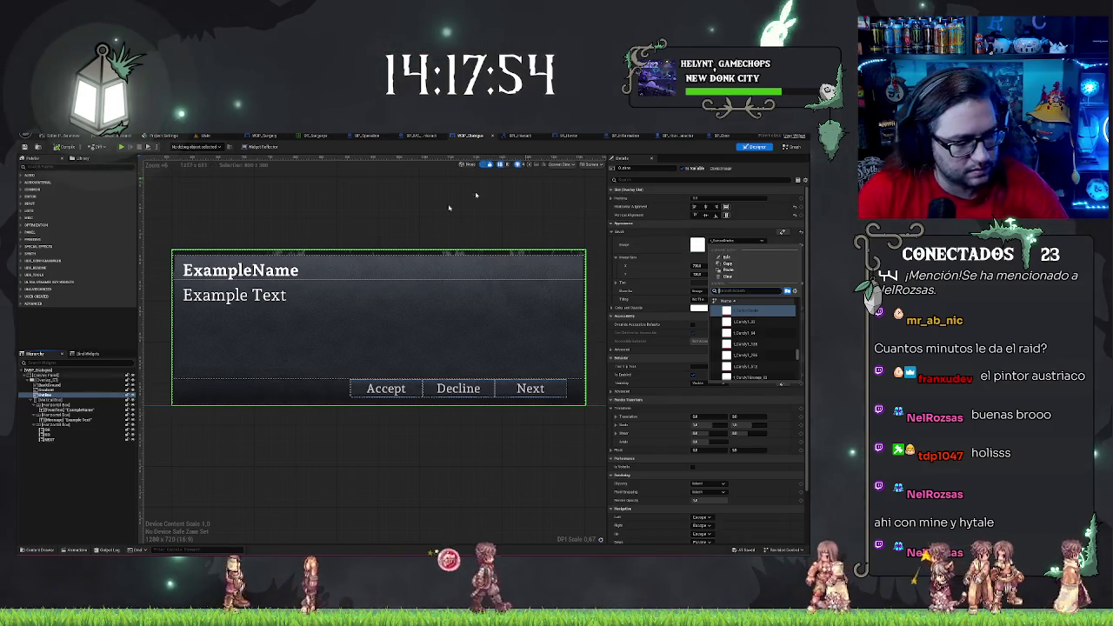
{"action": "key", "text": "Escape"}
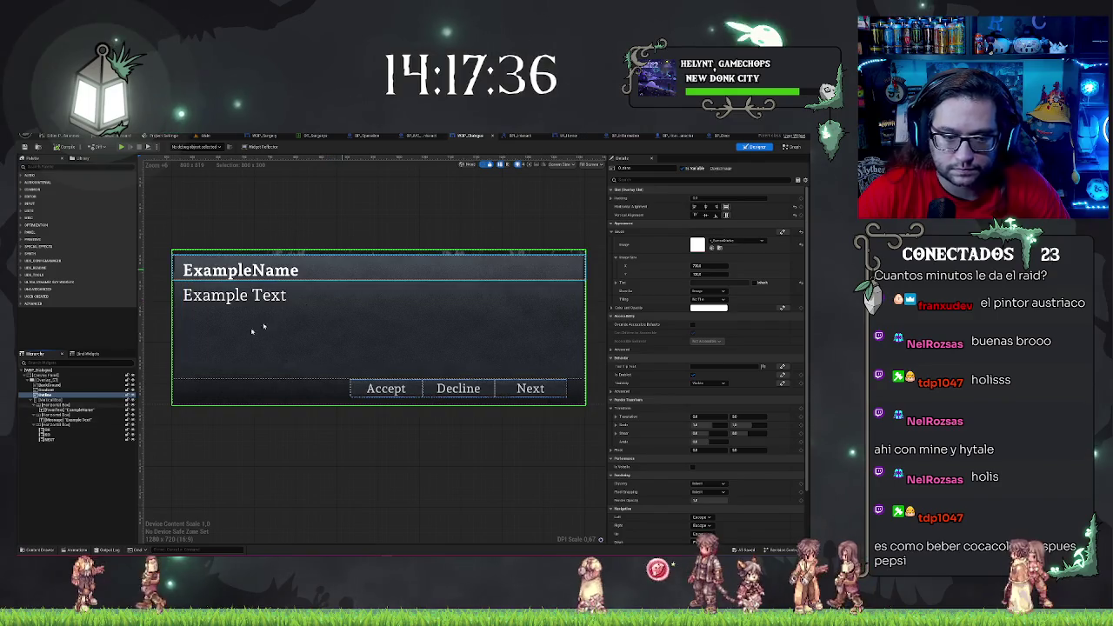
{"action": "left_click", "coordinate": [59, 472]}
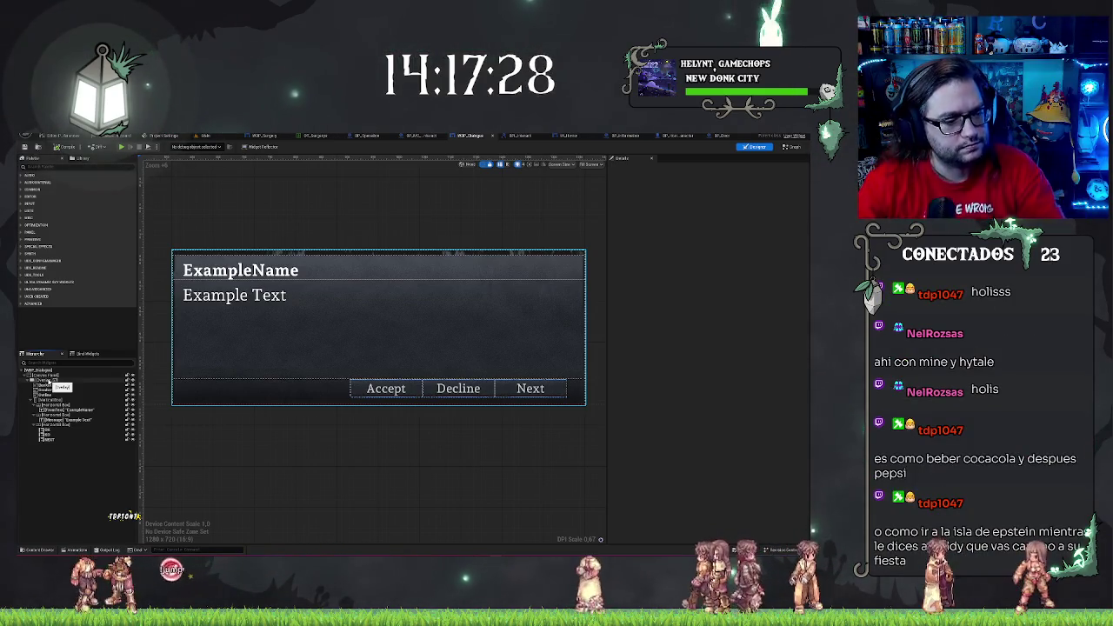
{"action": "left_click", "coordinate": [67, 425]}
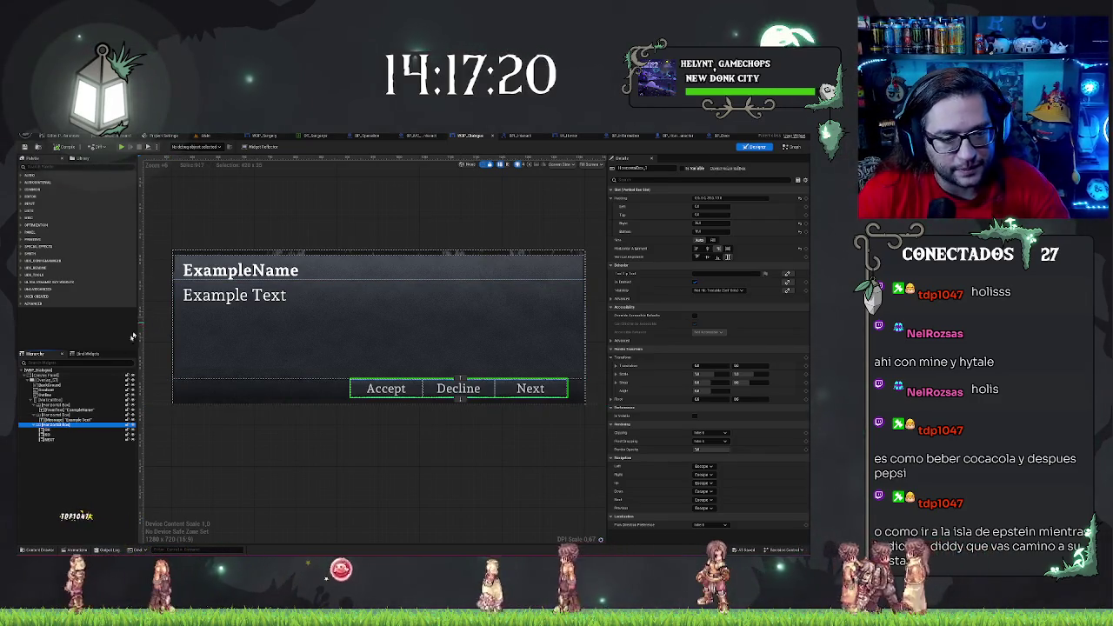
Search the Palette for 'riz' and add a Horizontal Box to the dialog hierarchy
{"action": "left_click", "coordinate": [379, 404]}
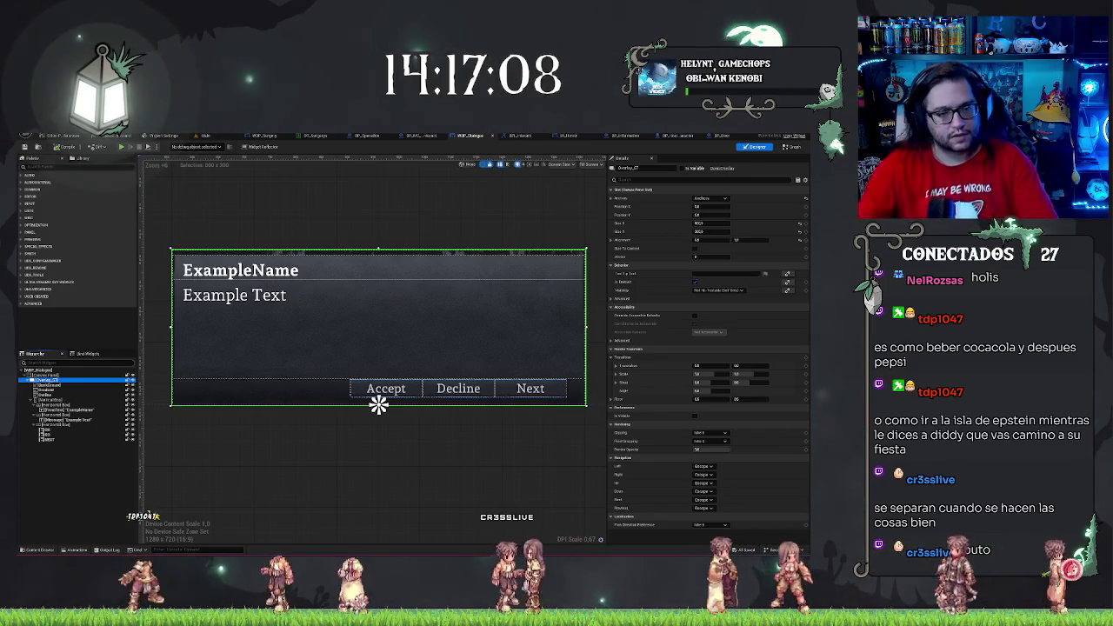
{"action": "left_click", "coordinate": [54, 457]}
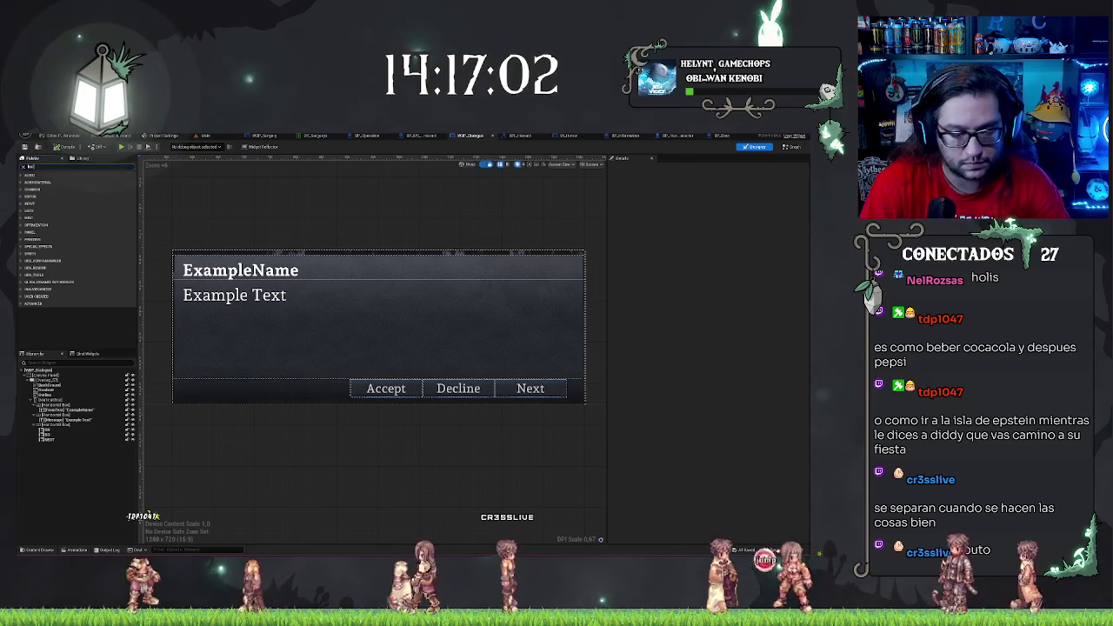
{"action": "type", "text": "horiz"}
{"action": "left_click_drag", "start_coordinate": [79, 351], "coordinate": [65, 411]}
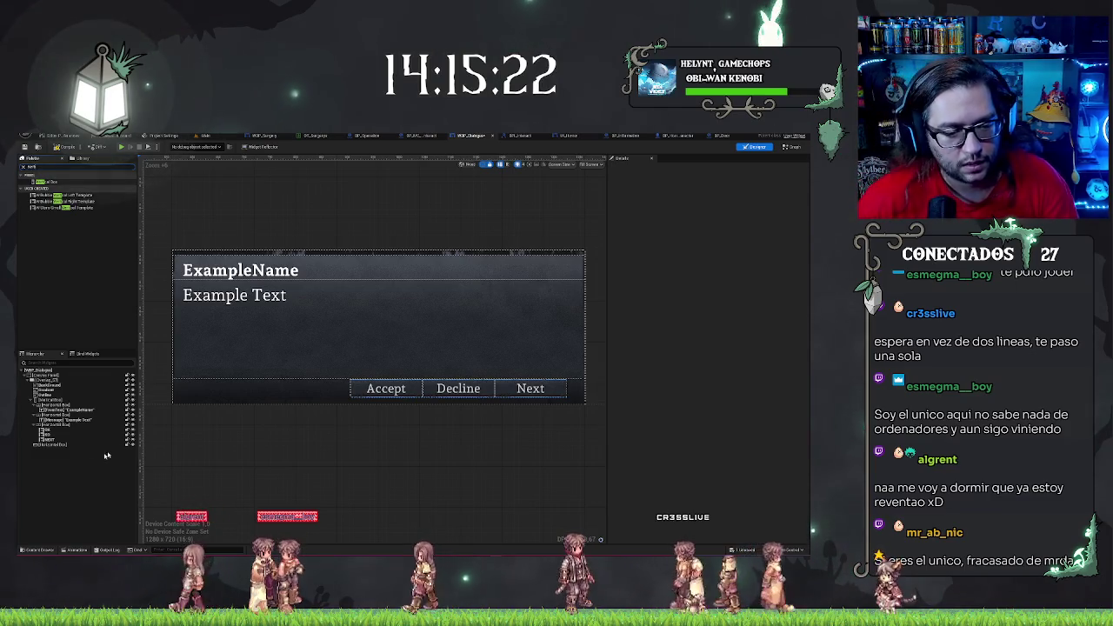
Inspect the Details of the ExampleName horizontal box, the Outline border and the widget above it
{"action": "left_click", "coordinate": [44, 400]}
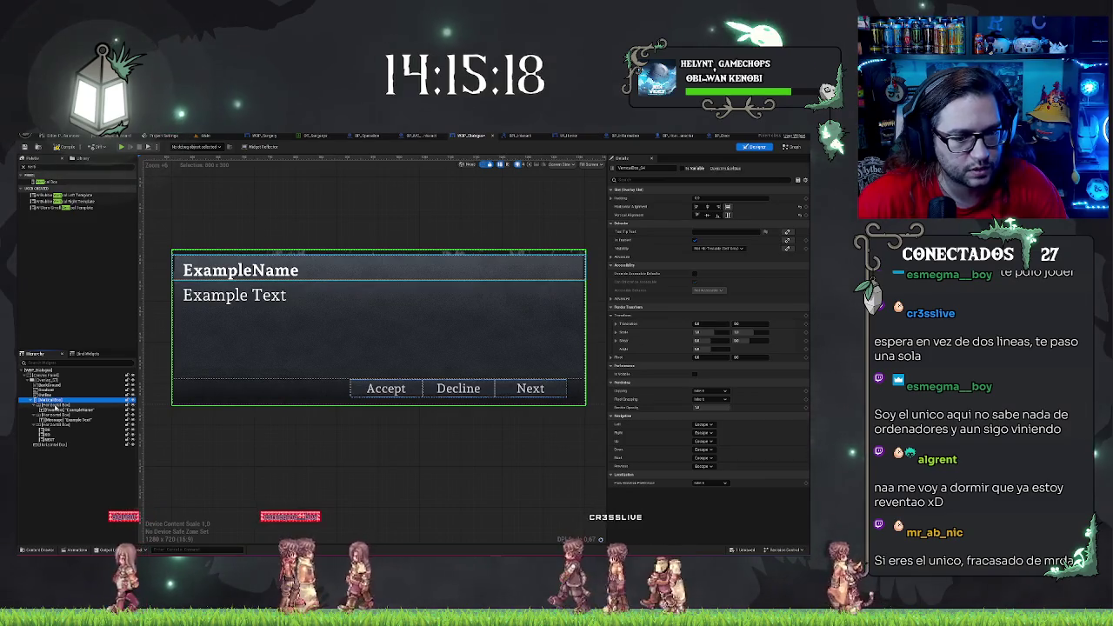
{"action": "left_click", "coordinate": [55, 406]}
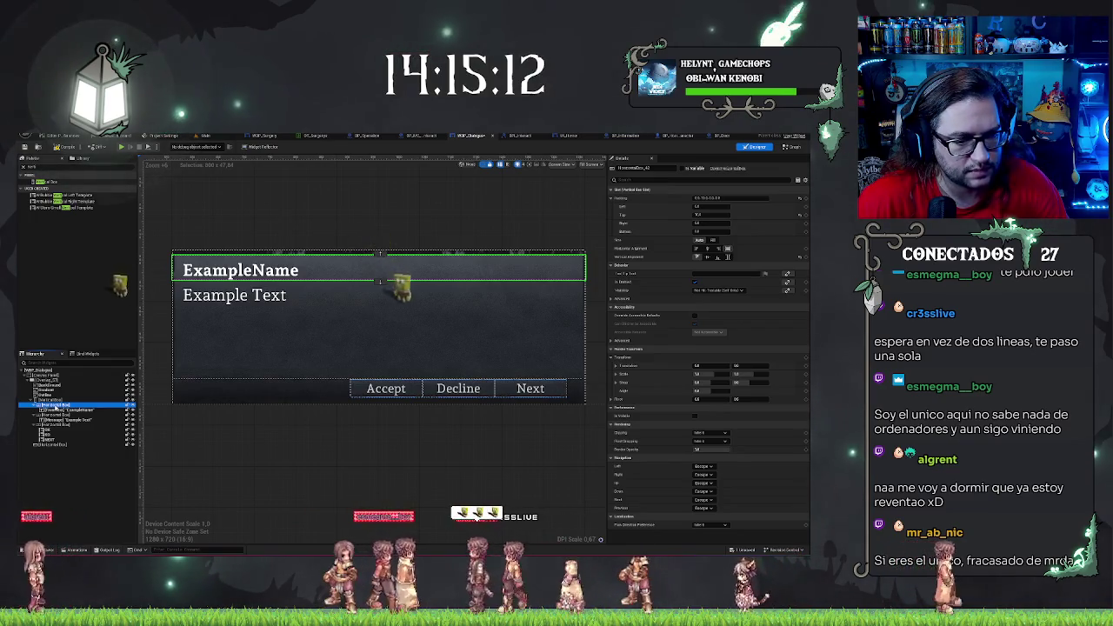
{"action": "left_click", "coordinate": [53, 394]}
{"action": "left_click", "coordinate": [57, 384]}
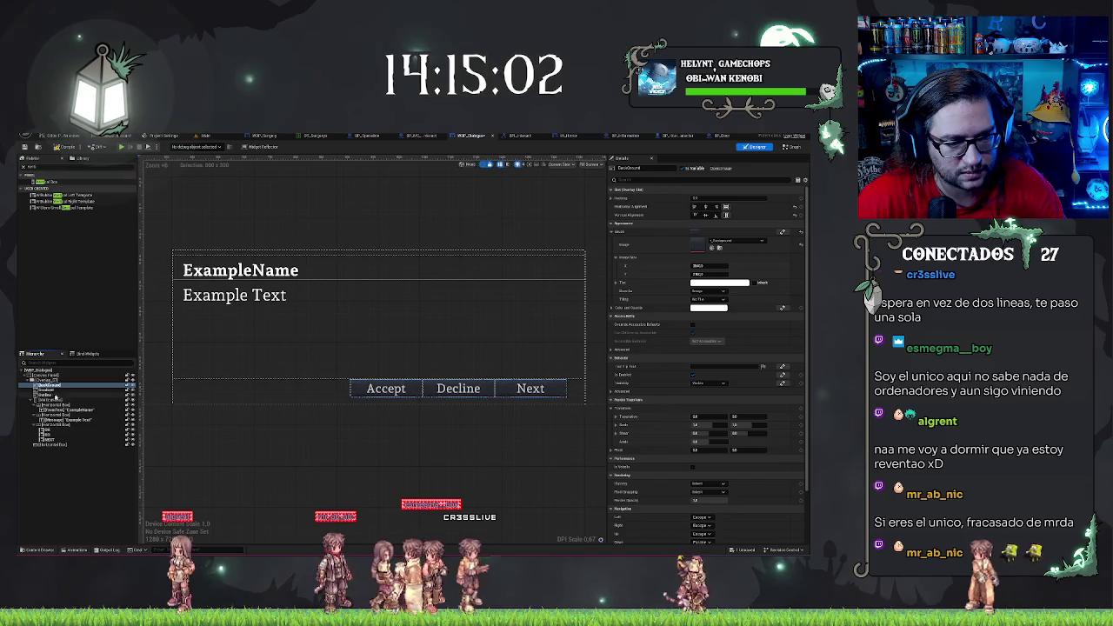
Select another dialog widget in the Hierarchy, then open the Content Drawer
{"action": "left_click", "coordinate": [45, 400]}
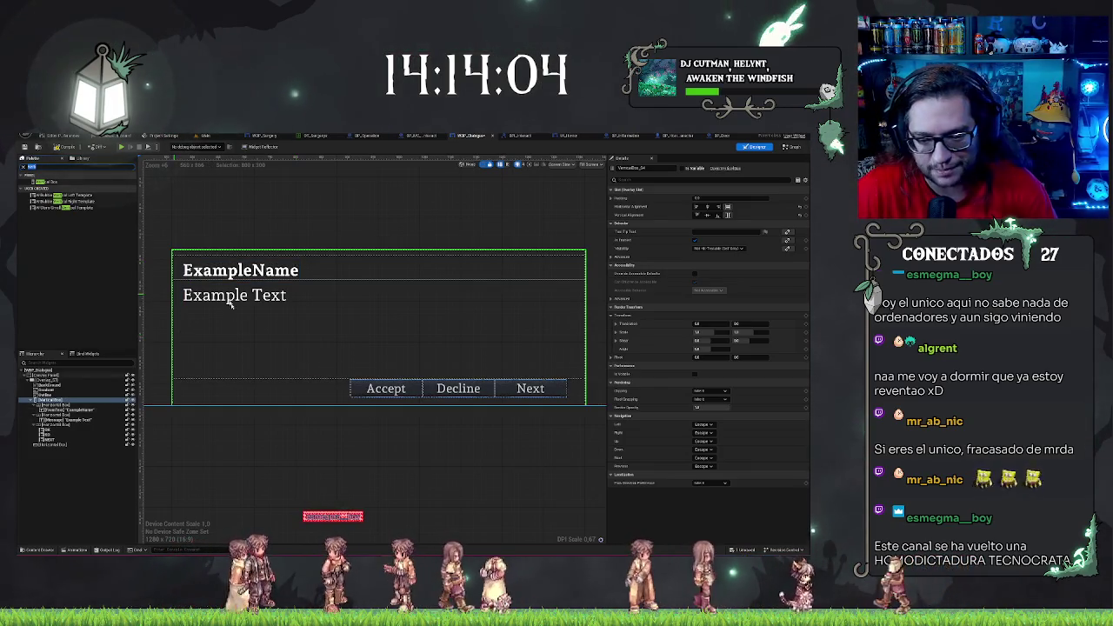
{"action": "left_click", "coordinate": [26, 549]}
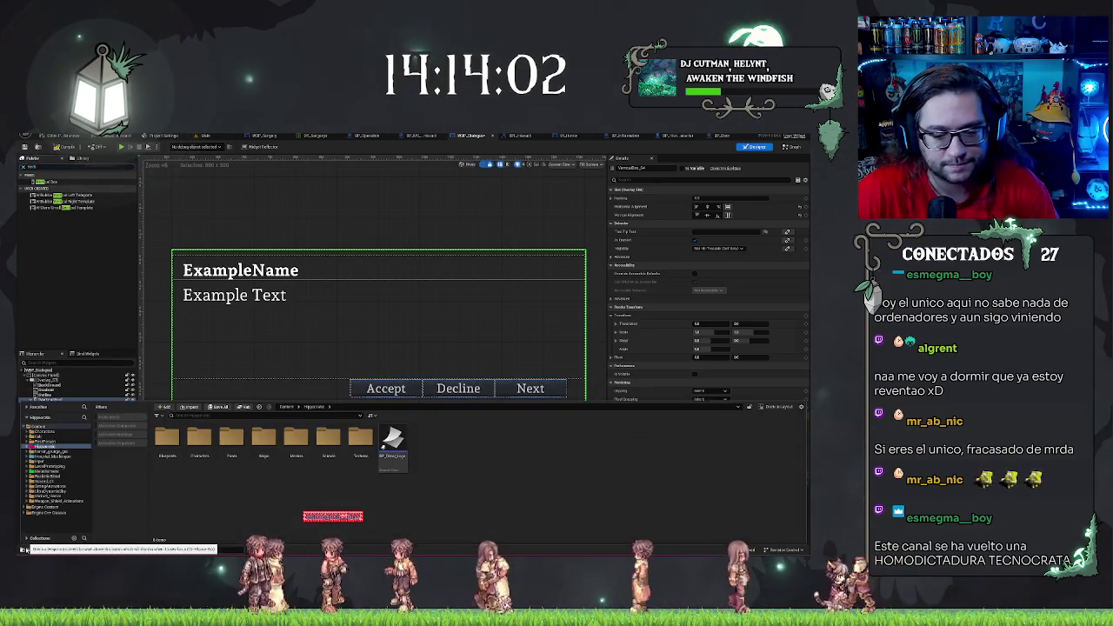
Switch to the Main level tab to see the cabinet scene again
{"action": "left_click", "coordinate": [209, 136]}
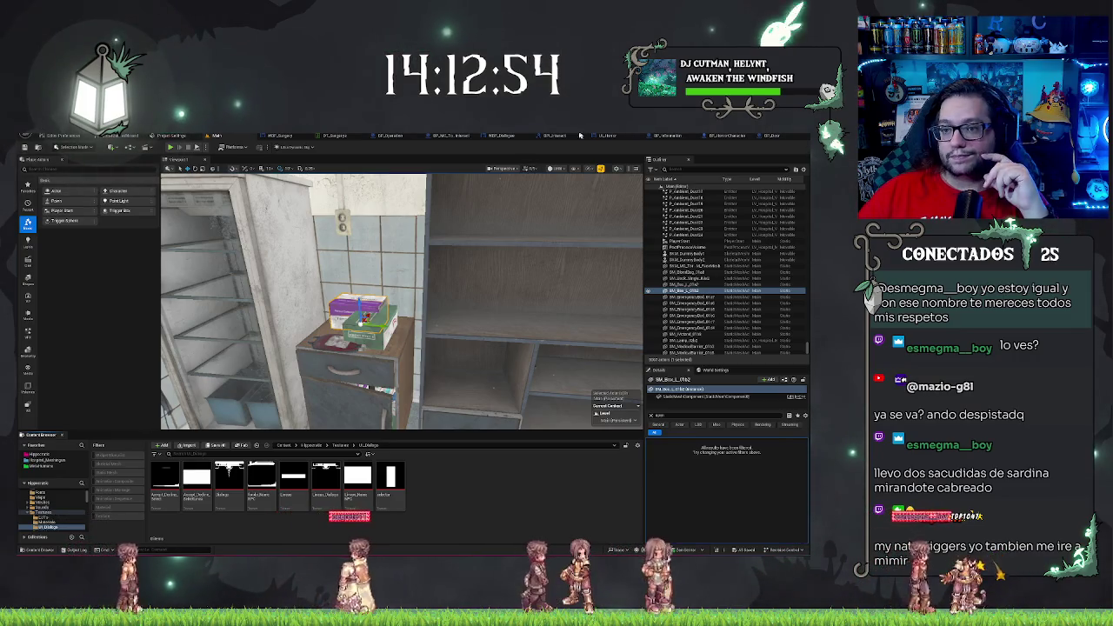
Switch to the WBP_Dialogue tab and select the horizontal box holding ExampleName
{"action": "left_click", "coordinate": [502, 136]}
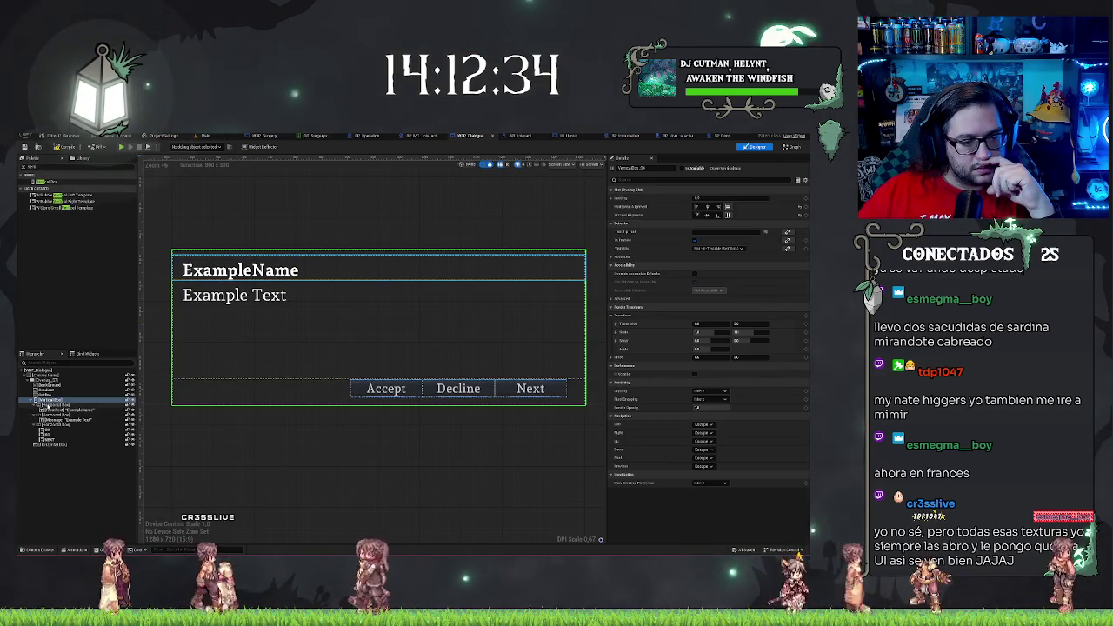
{"action": "left_click", "coordinate": [391, 267]}
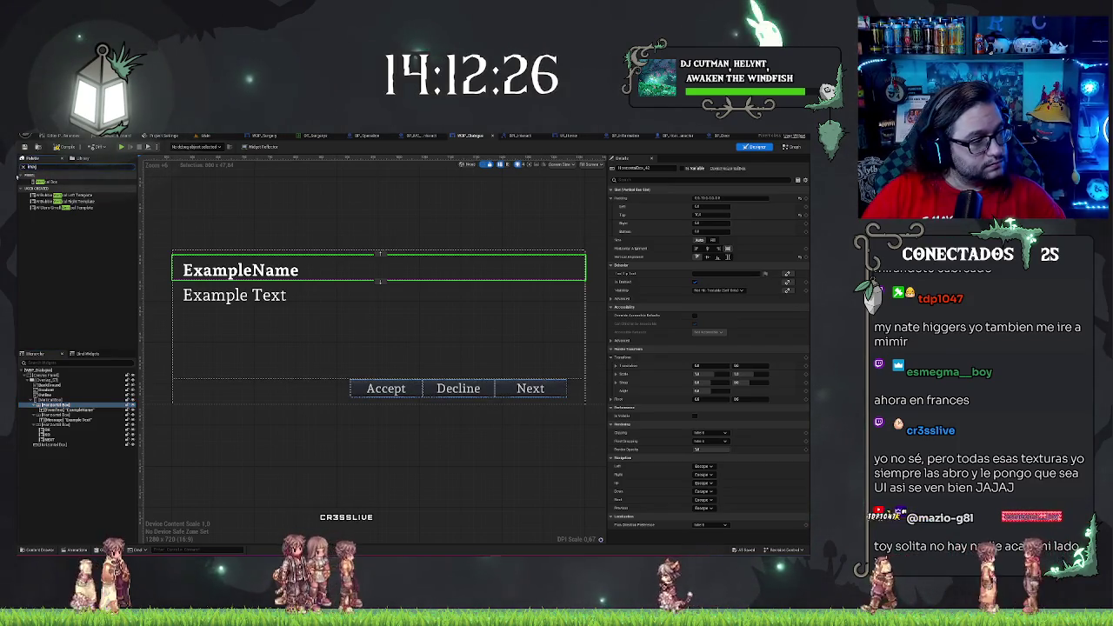
Search 'border', add a Border beside ExampleName, and undo the image turning into a full-width bar
{"action": "left_click", "coordinate": [17, 174]}
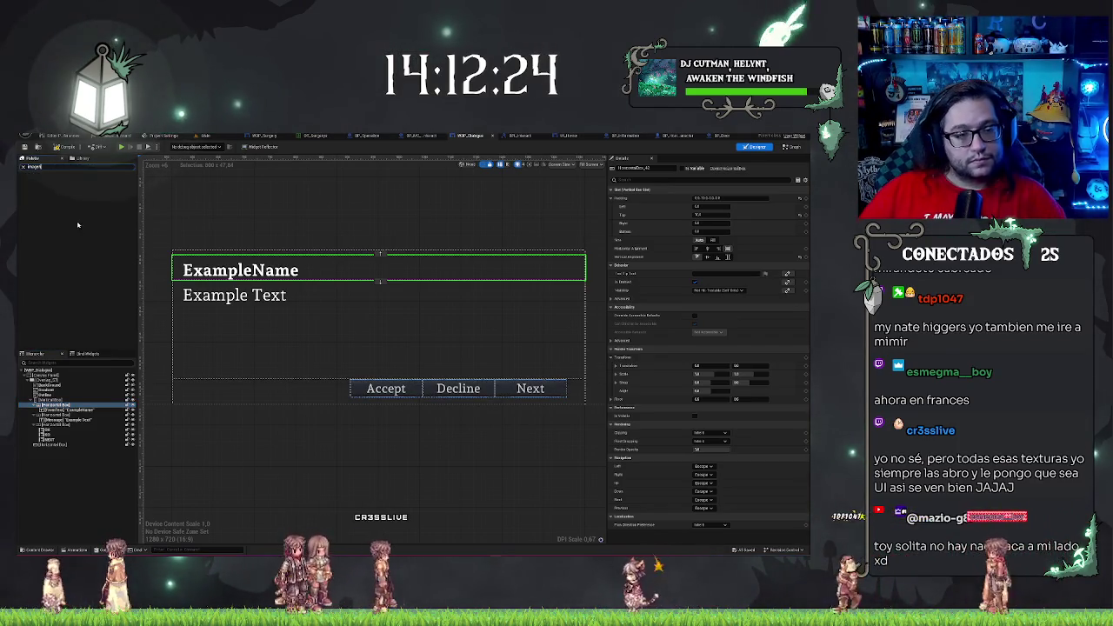
{"action": "type", "text": "border"}
{"action": "left_click_drag", "start_coordinate": [42, 182], "coordinate": [54, 419]}
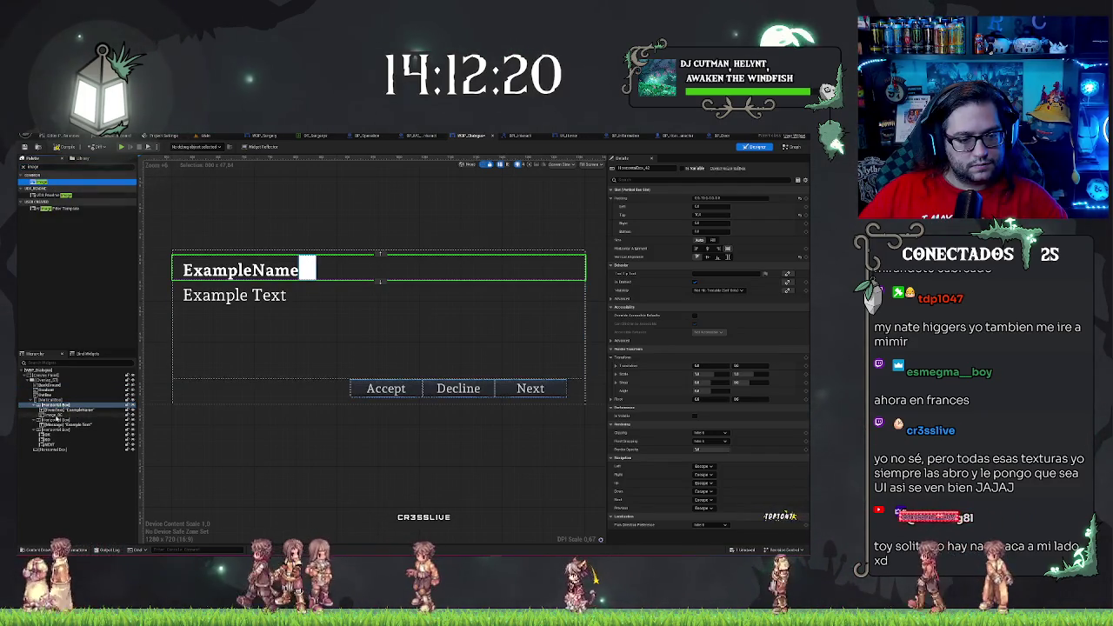
{"action": "left_click", "coordinate": [54, 414]}
{"action": "left_click_drag", "start_coordinate": [54, 414], "coordinate": [52, 417]}
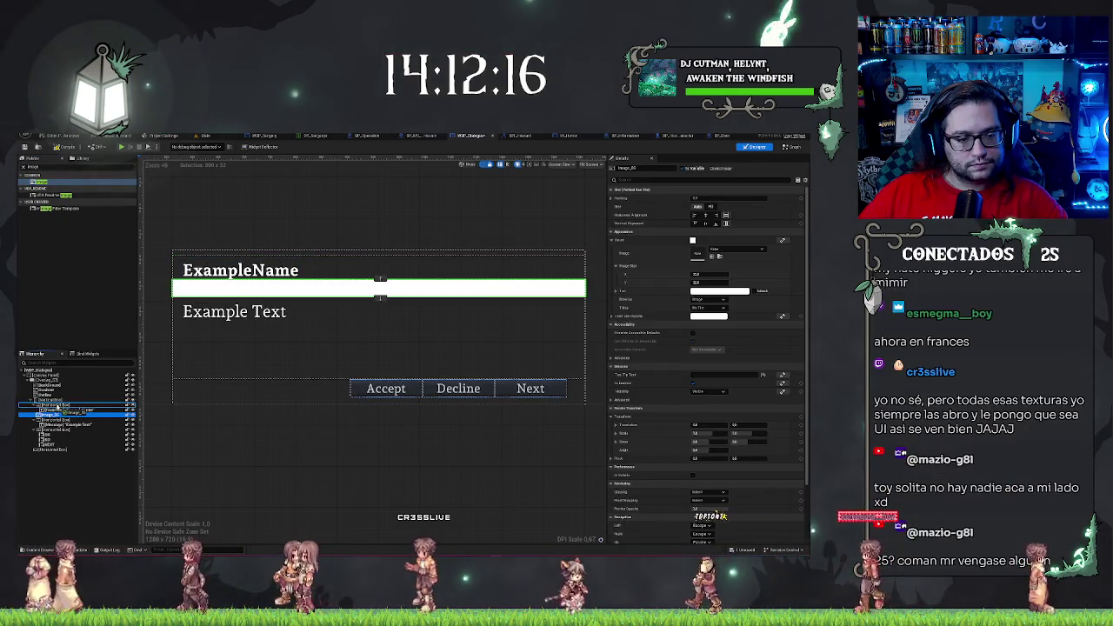
{"action": "key", "text": "ctrl+z"}
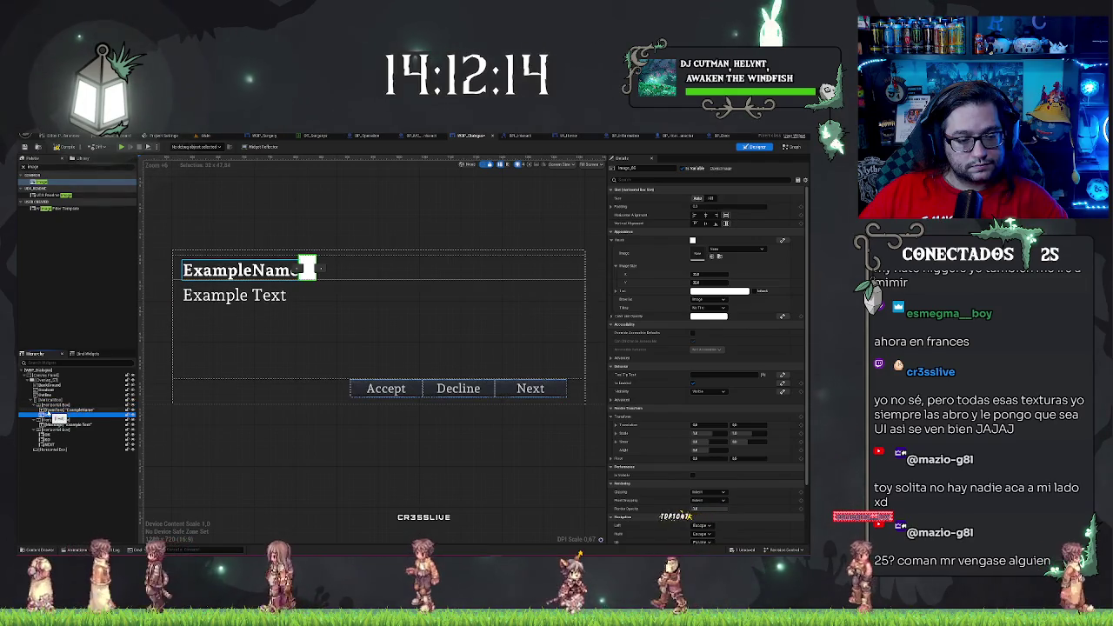
Move the image square before ExampleName in the header row and add a Canvas Panel
{"action": "left_click", "coordinate": [54, 408]}
{"action": "left_click_drag", "start_coordinate": [54, 408], "coordinate": [54, 418]}
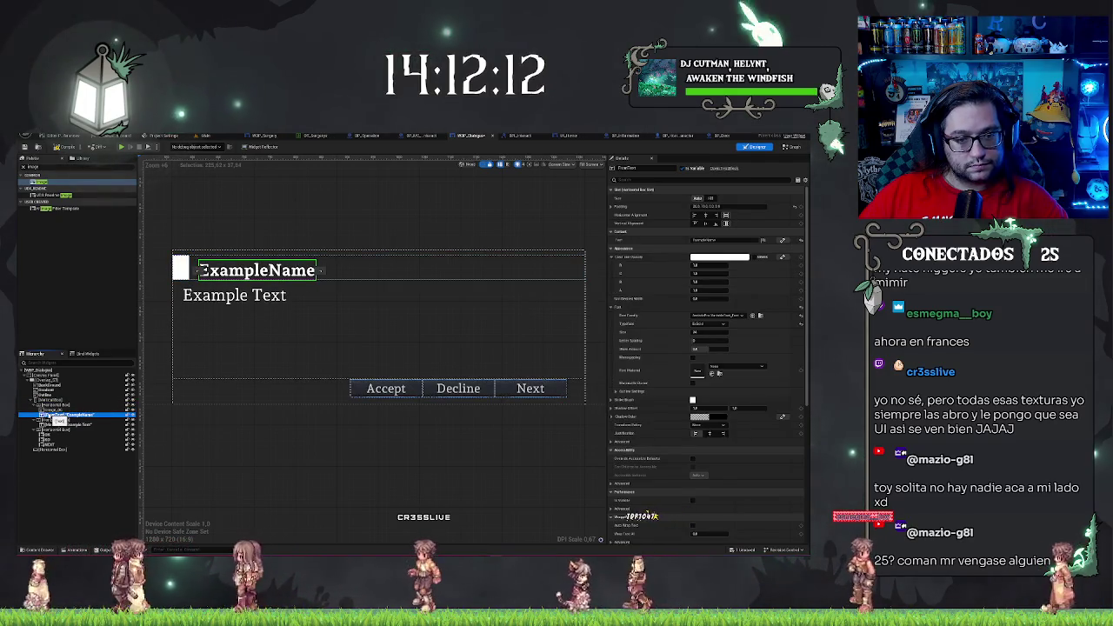
{"action": "left_click", "coordinate": [53, 408]}
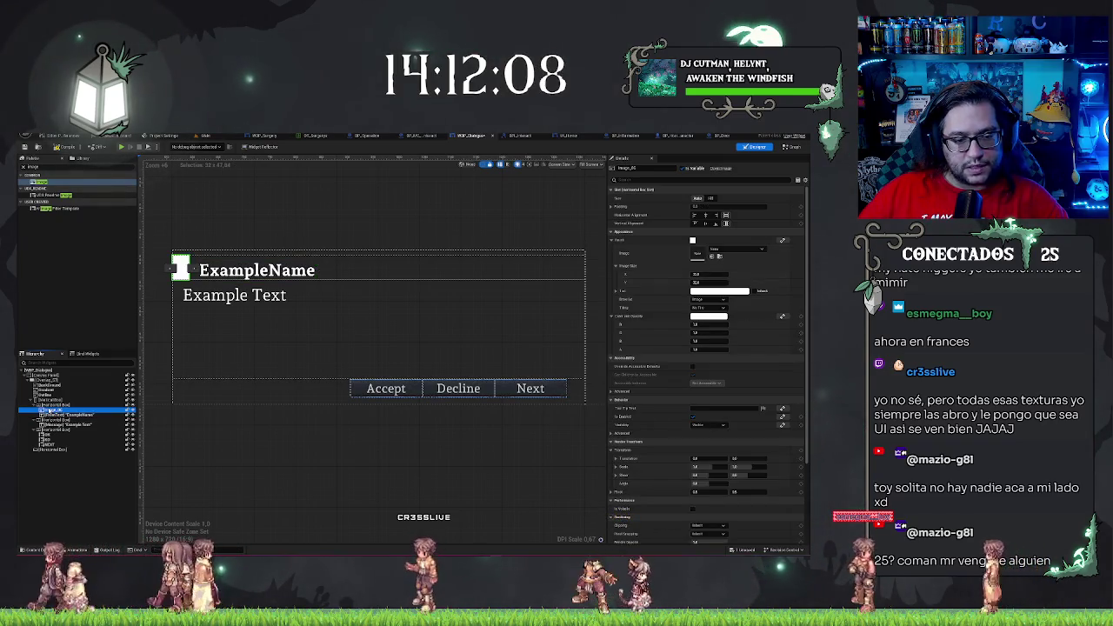
{"action": "right_click", "coordinate": [63, 406]}
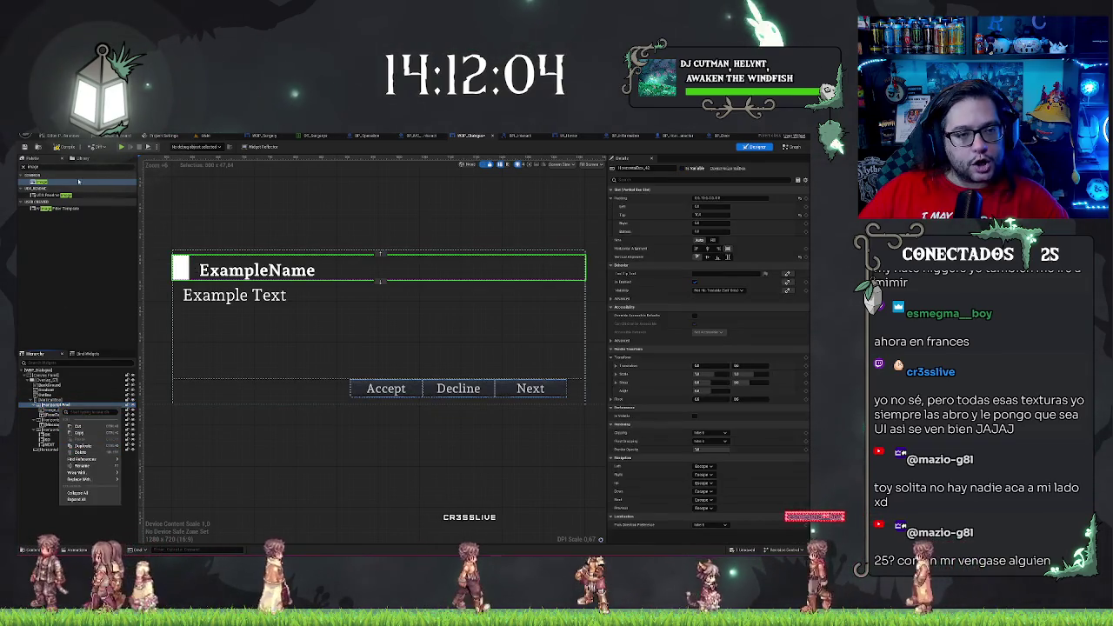
{"action": "left_click", "coordinate": [249, 175]}
{"action": "type", "text": "er"}
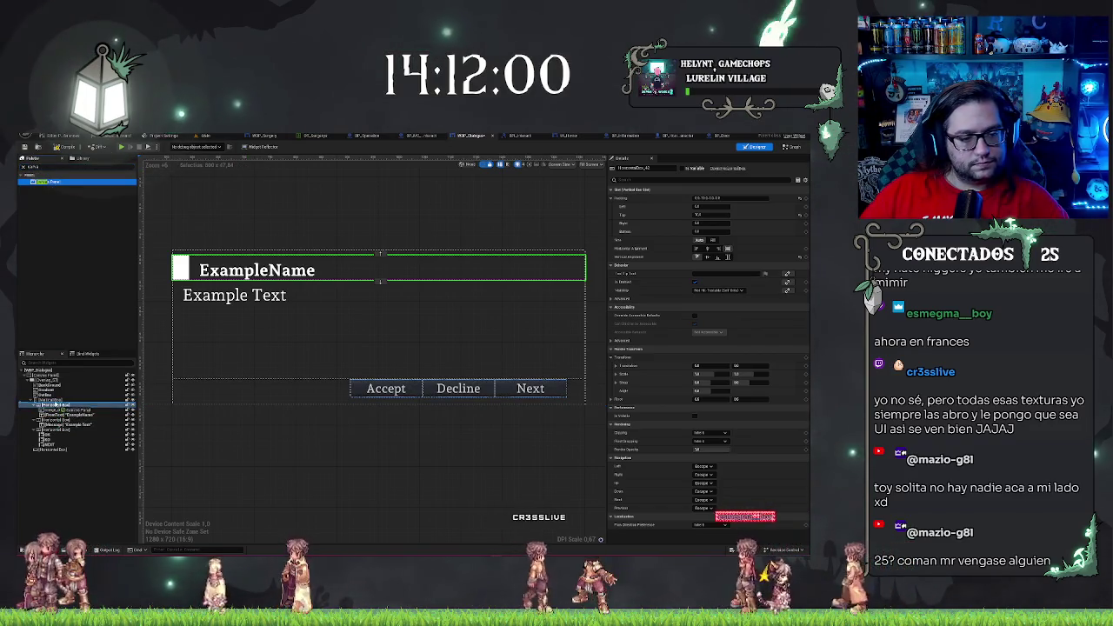
{"action": "left_click_drag", "start_coordinate": [47, 181], "coordinate": [50, 453]}
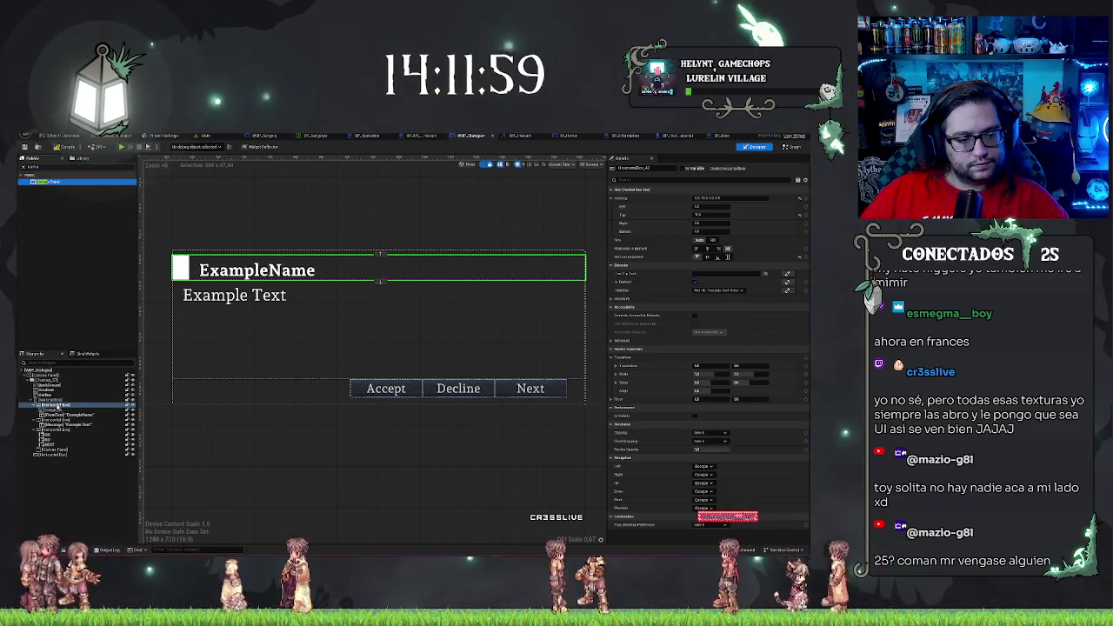
Move the new Canvas Panel into the header row and nest ExampleName inside it, beside the small image
{"action": "left_click", "coordinate": [55, 451]}
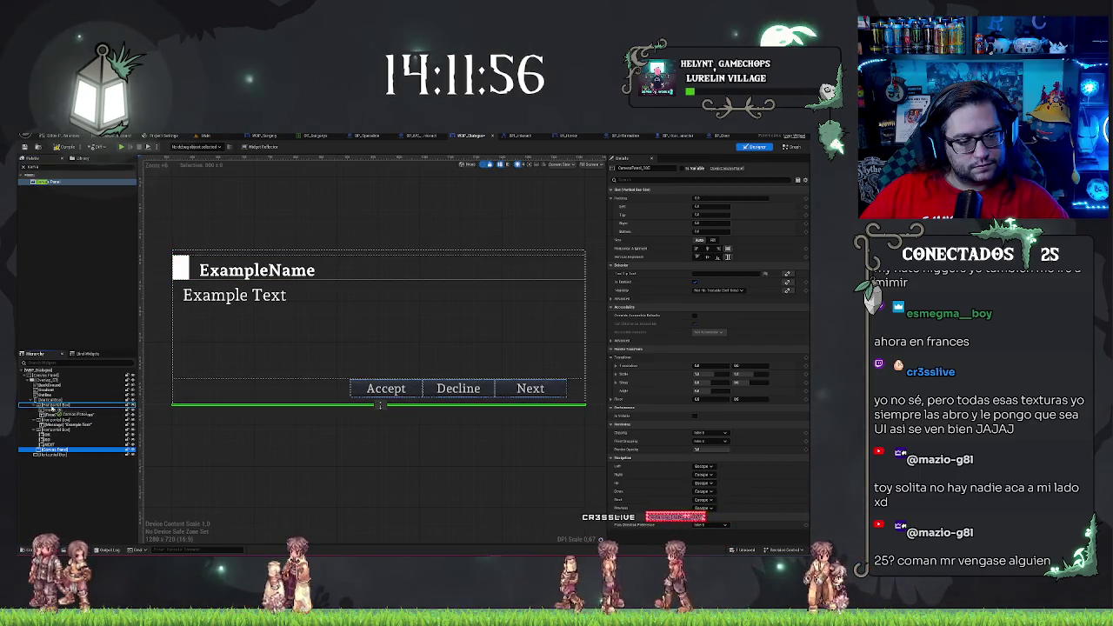
{"action": "left_click_drag", "start_coordinate": [54, 409], "coordinate": [54, 407]}
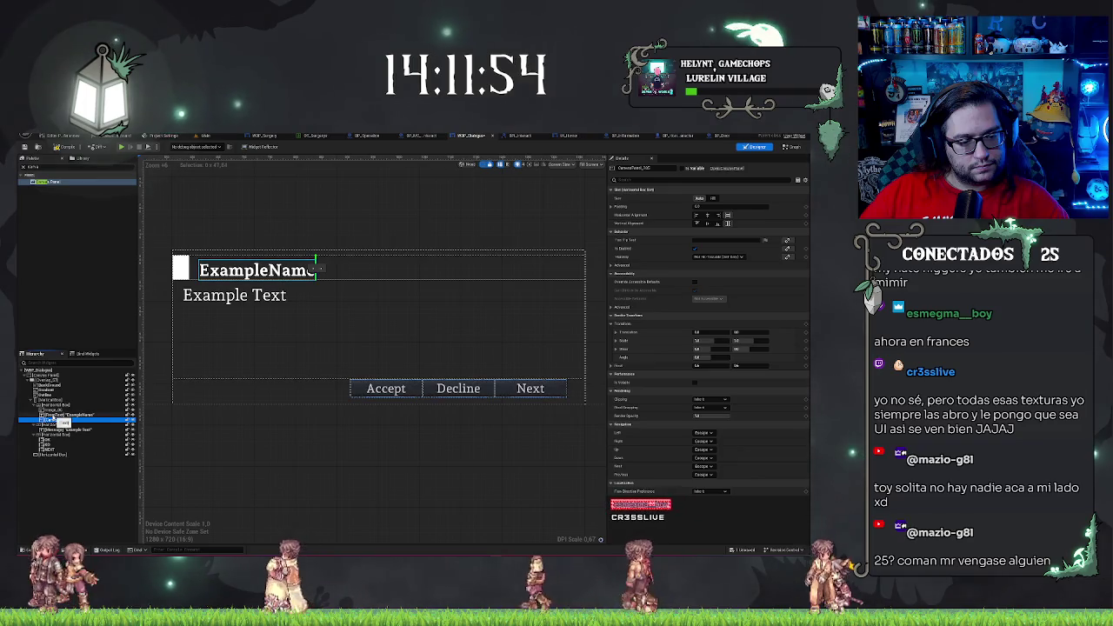
{"action": "left_click", "coordinate": [319, 270]}
{"action": "left_click", "coordinate": [180, 268], "text": "ctrl"}
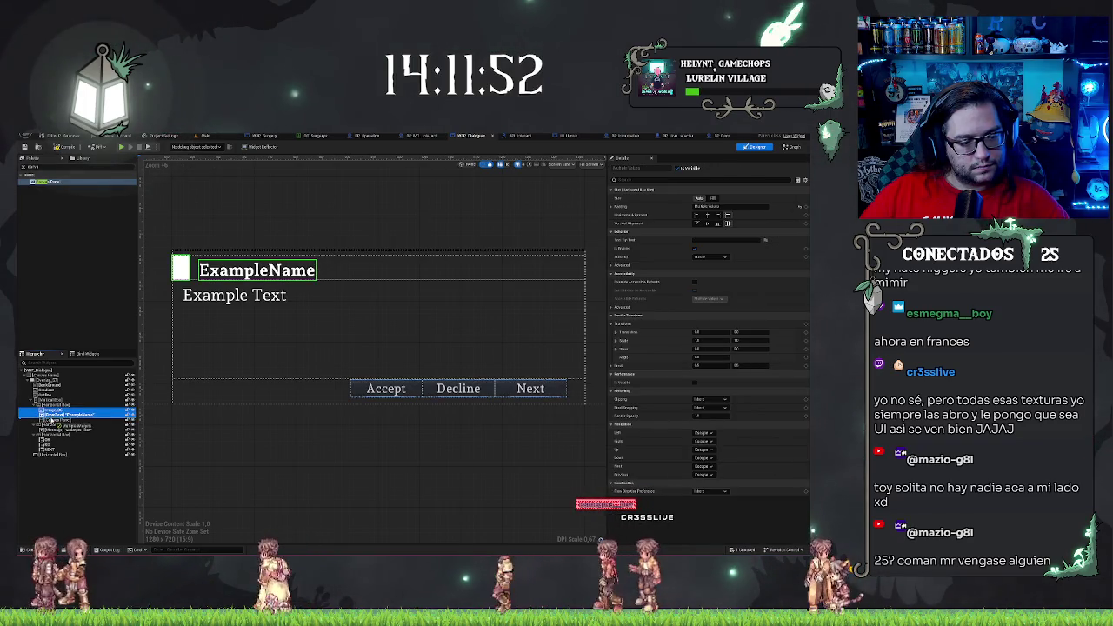
{"action": "left_click_drag", "start_coordinate": [50, 416], "coordinate": [50, 422]}
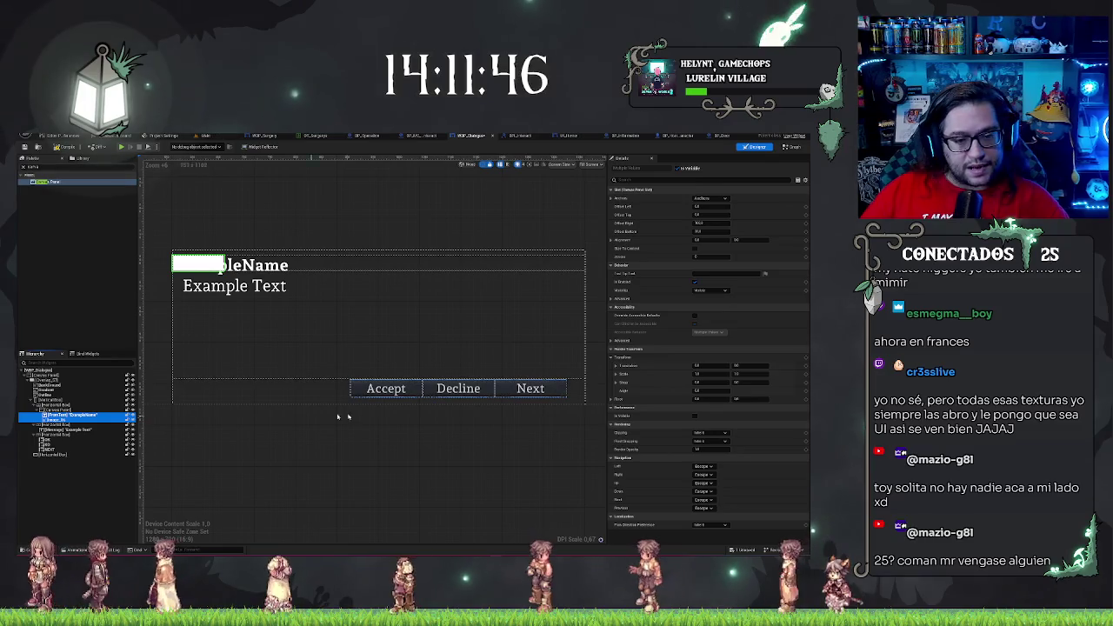
{"action": "left_click", "coordinate": [59, 420]}
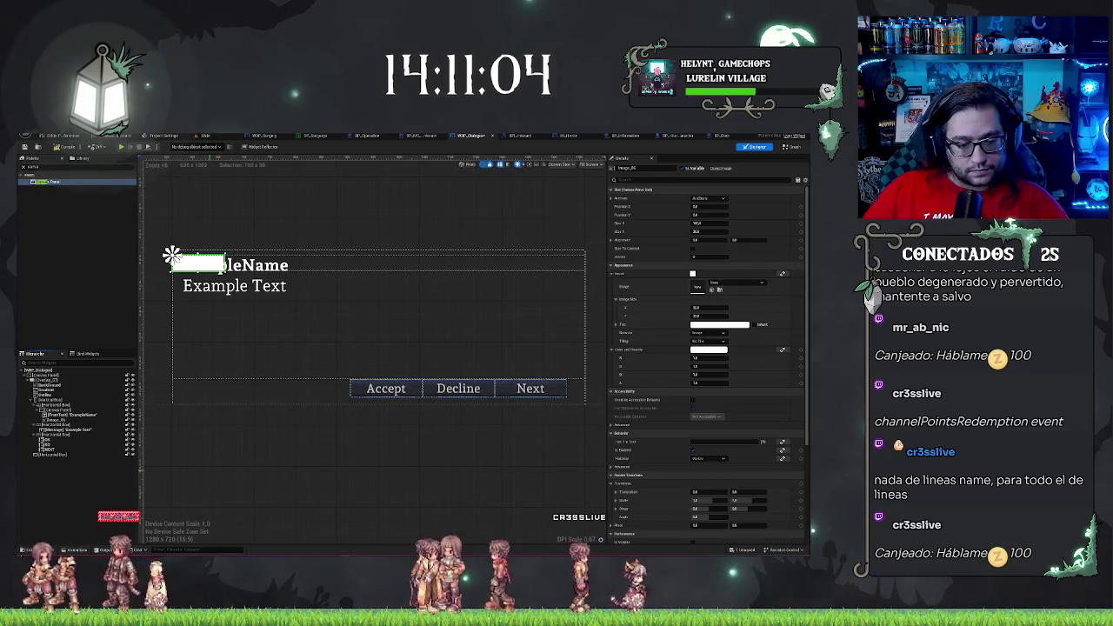
{"action": "key", "text": "ctrl+space"}
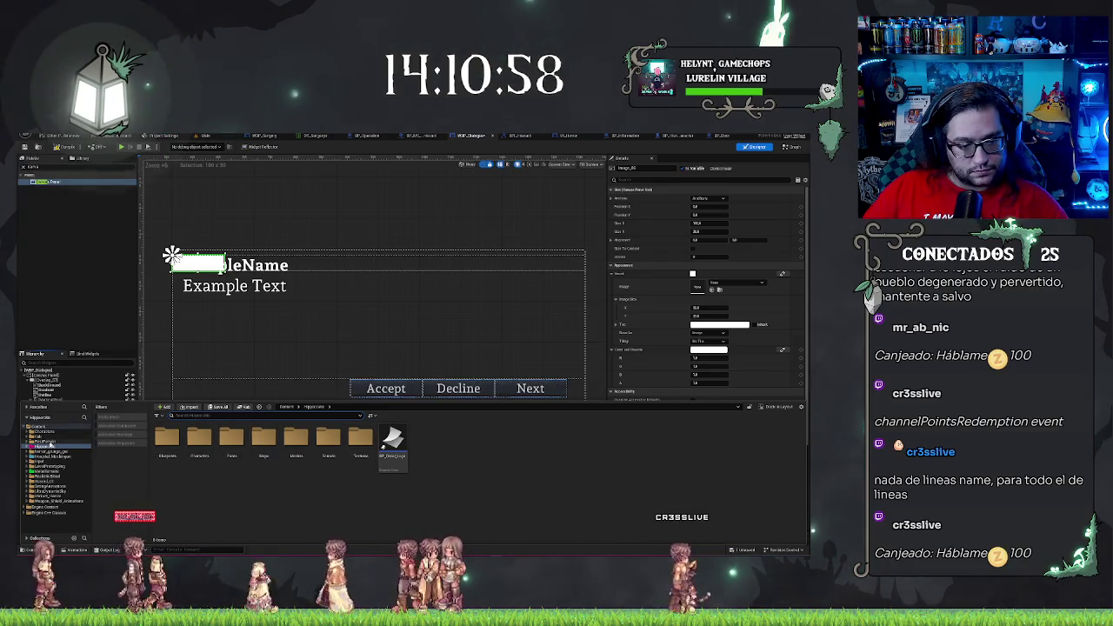
Give the header image a dialog texture from Textures > UI_Dialogo and reorder it beside ExampleName
{"action": "double_click", "coordinate": [360, 439]}
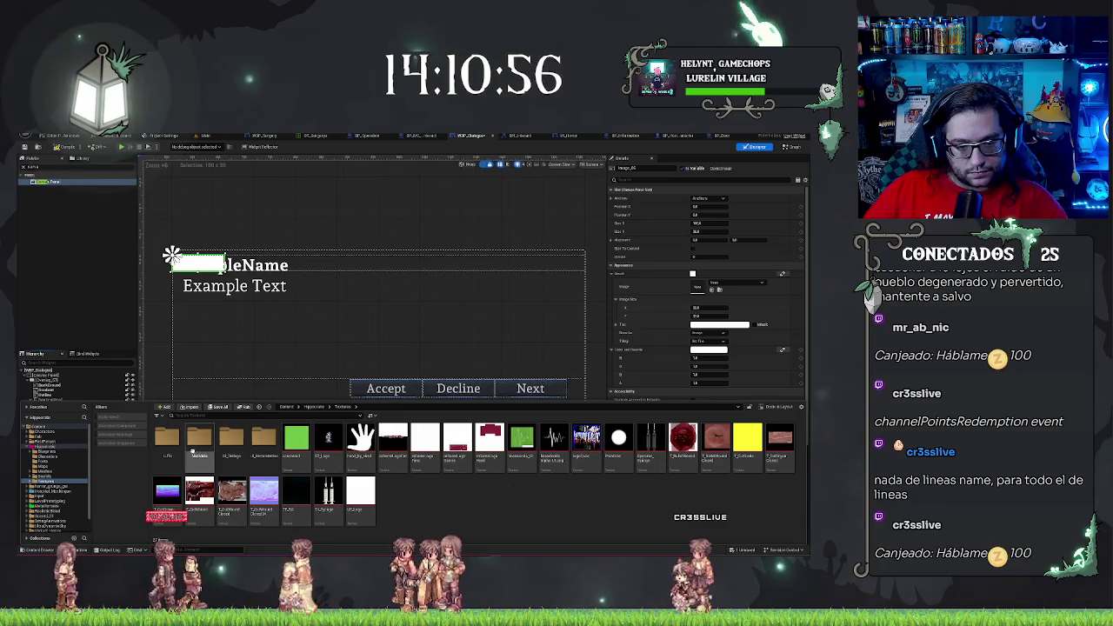
{"action": "double_click", "coordinate": [233, 439]}
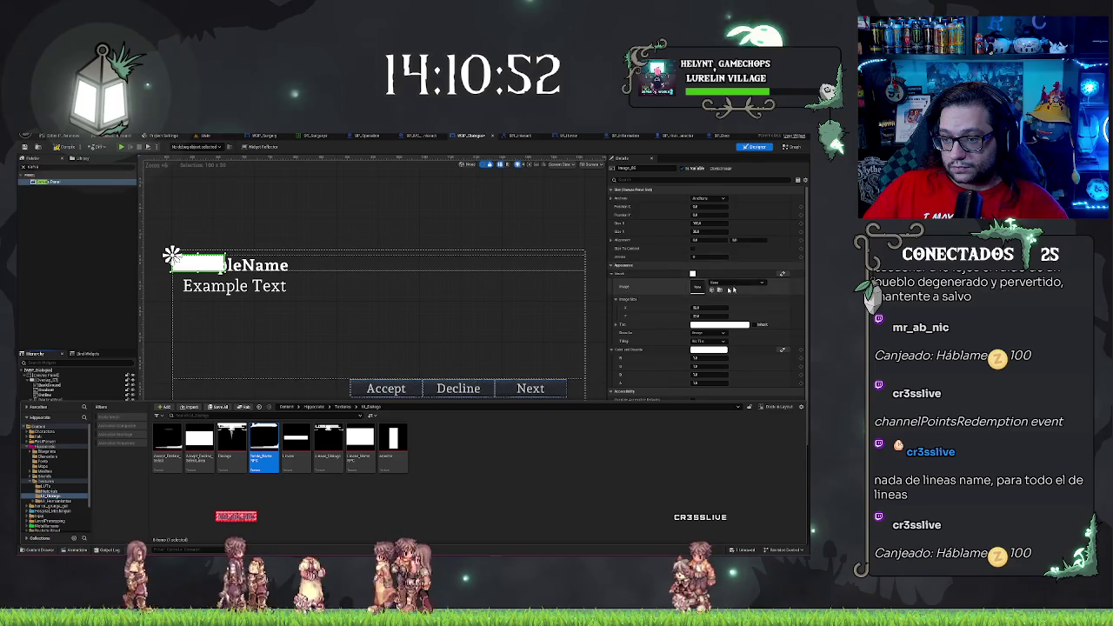
{"action": "left_click", "coordinate": [711, 289]}
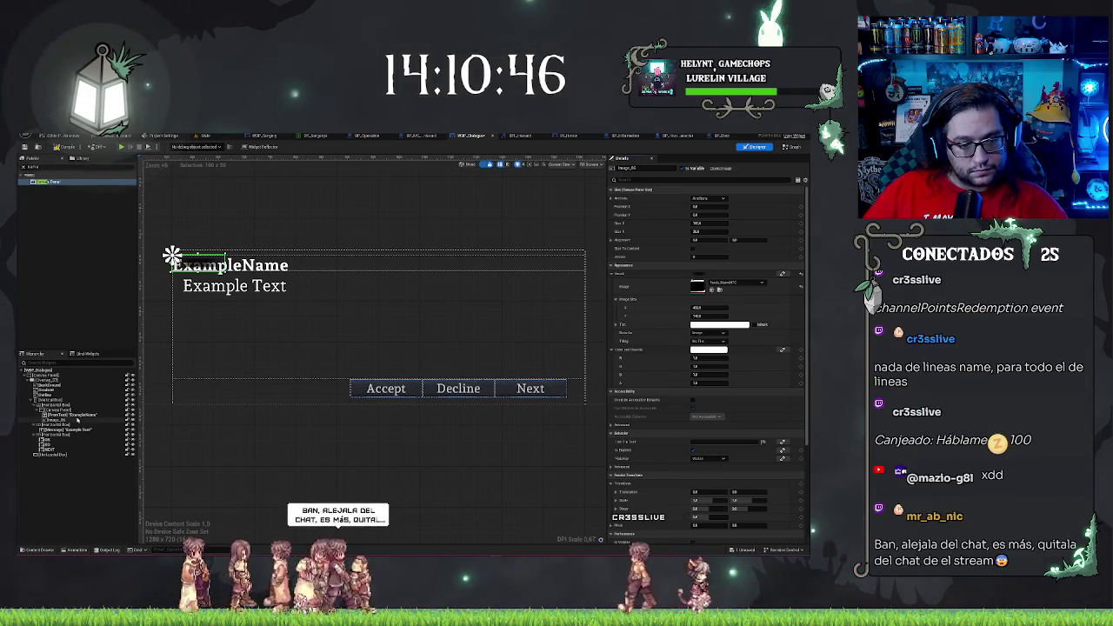
{"action": "left_click", "coordinate": [61, 421]}
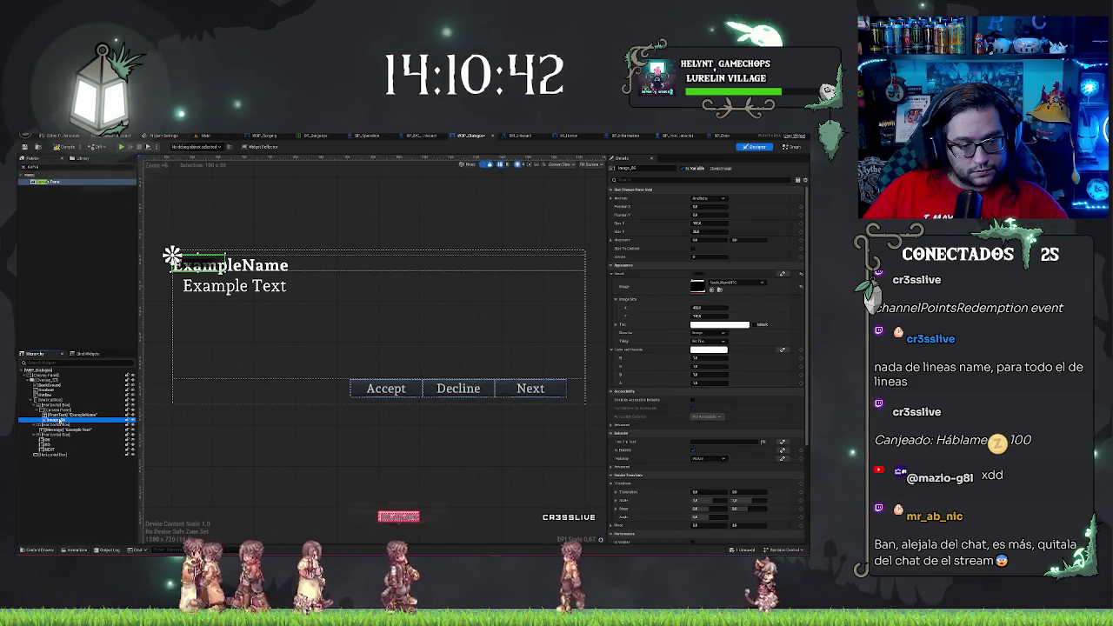
{"action": "mouse_move", "coordinate": [60, 421]}
{"action": "left_mouse_down"}
{"action": "mouse_move", "coordinate": [71, 419]}
{"action": "mouse_move", "coordinate": [63, 416]}
{"action": "left_mouse_up"}
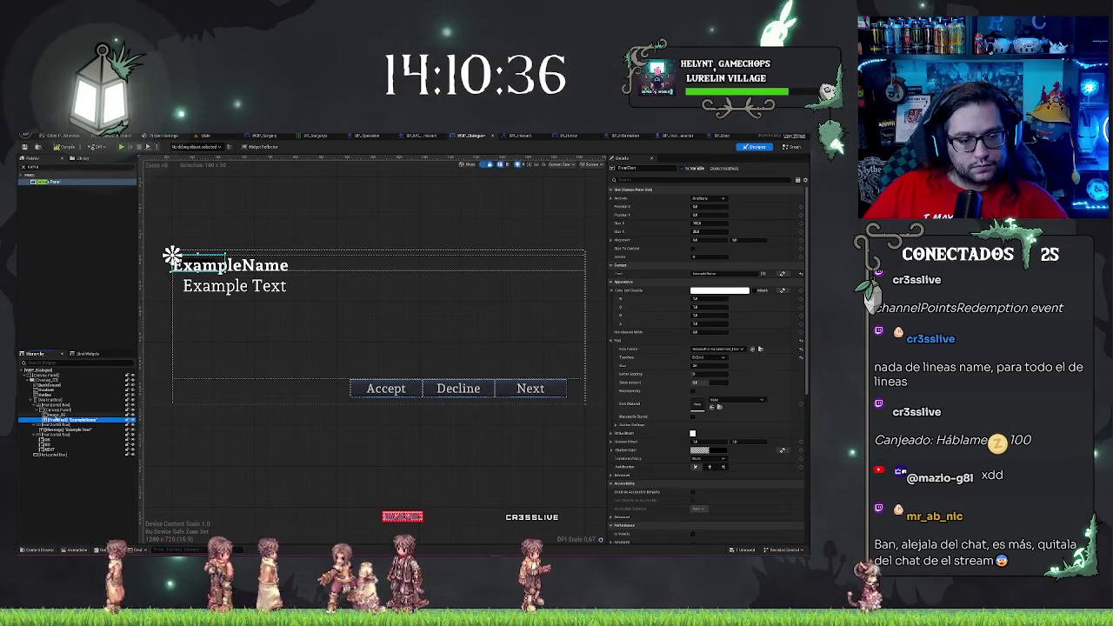
{"action": "left_click", "coordinate": [693, 249]}
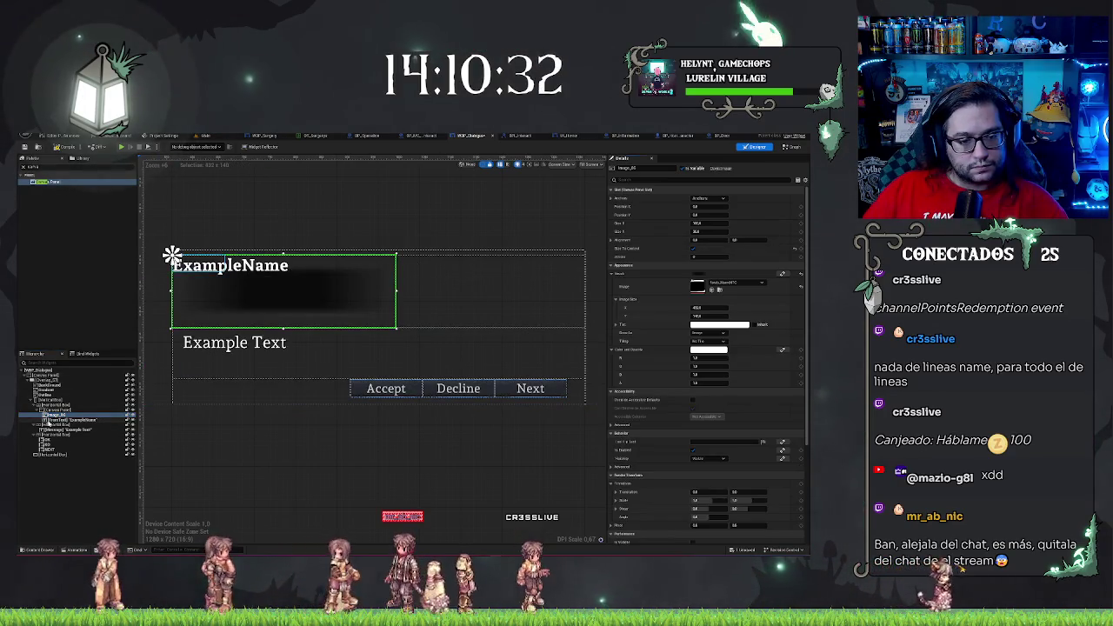
Turn off the image's size-to-texture setting and add a new Image widget to the header
{"action": "left_click", "coordinate": [57, 410]}
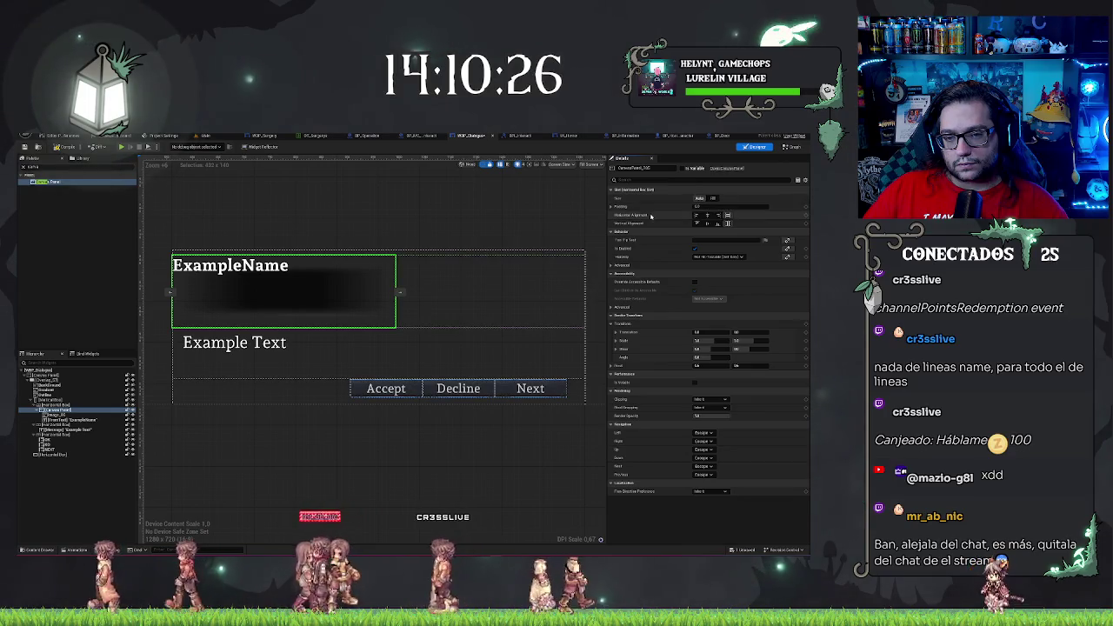
{"action": "left_click", "coordinate": [66, 420]}
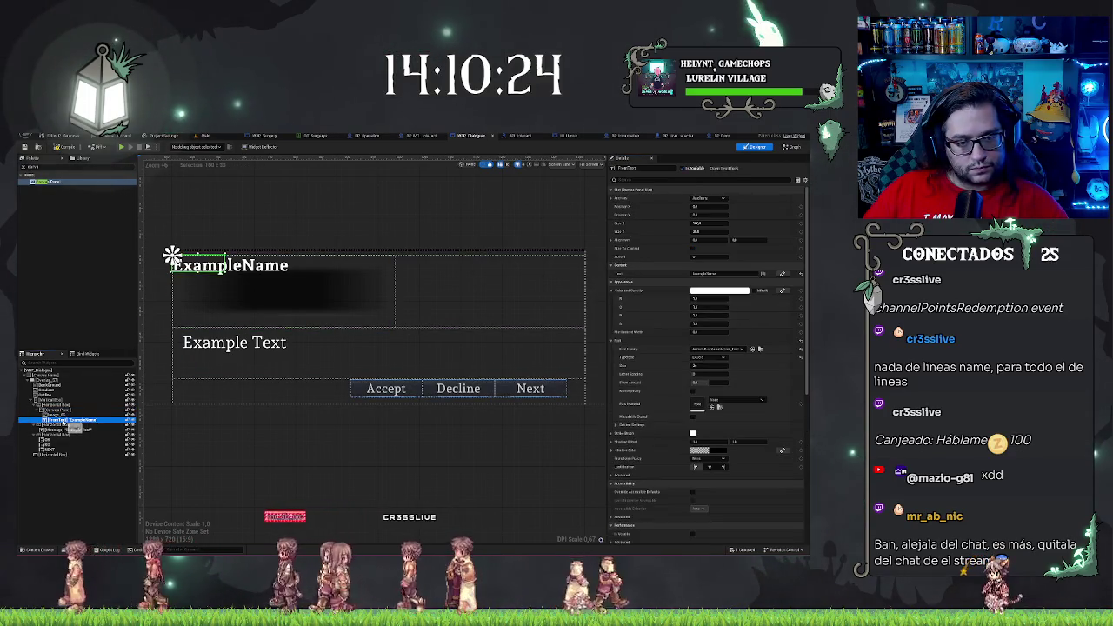
{"action": "left_click", "coordinate": [56, 415]}
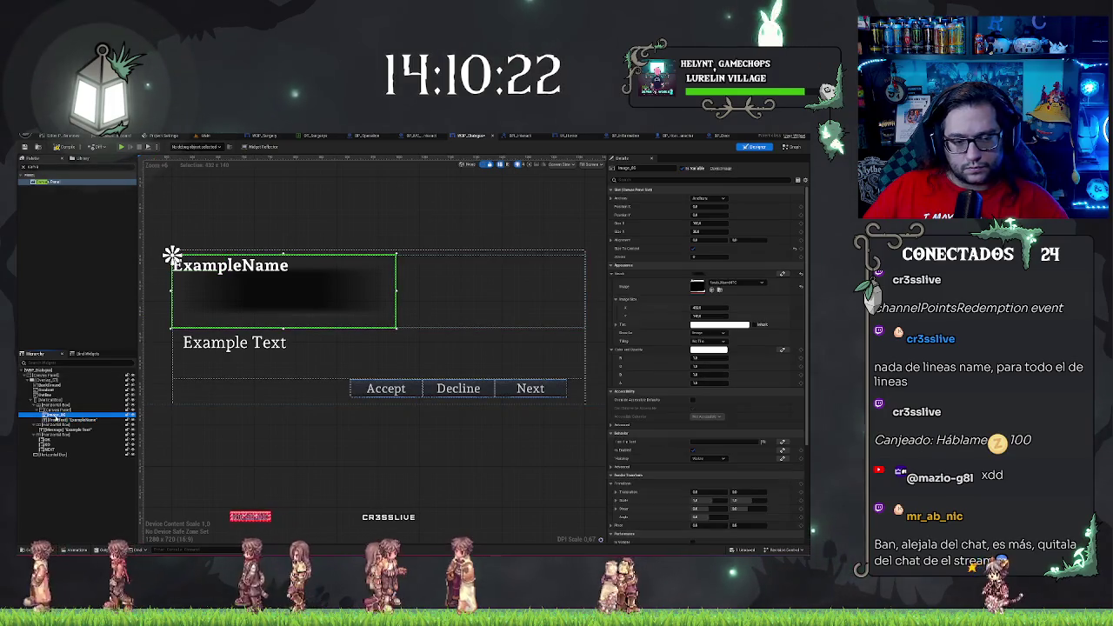
{"action": "left_click", "coordinate": [693, 250]}
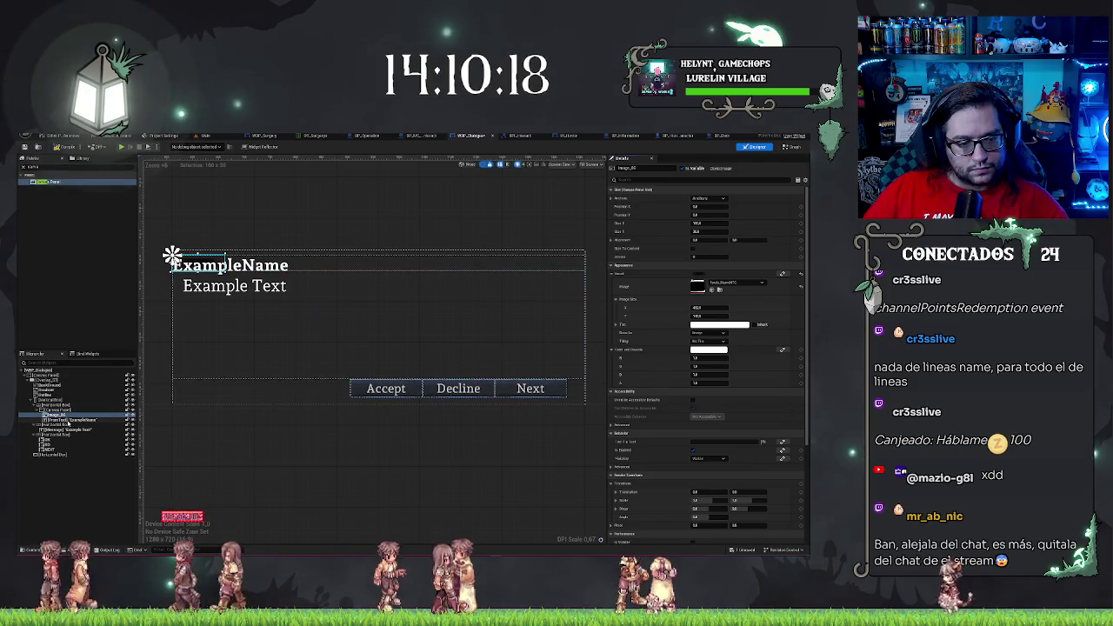
{"action": "left_click", "coordinate": [64, 416]}
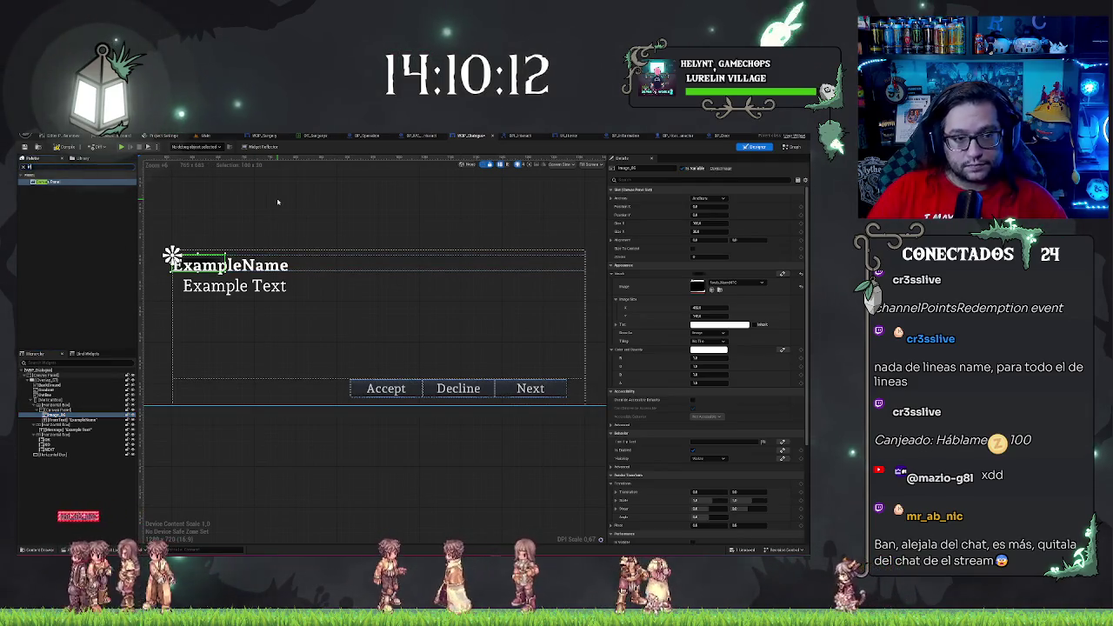
{"action": "type", "text": "ima"}
{"action": "mouse_move", "coordinate": [39, 181]}
{"action": "left_mouse_down"}
{"action": "mouse_move", "coordinate": [64, 250]}
{"action": "mouse_move", "coordinate": [65, 409]}
{"action": "left_mouse_up"}
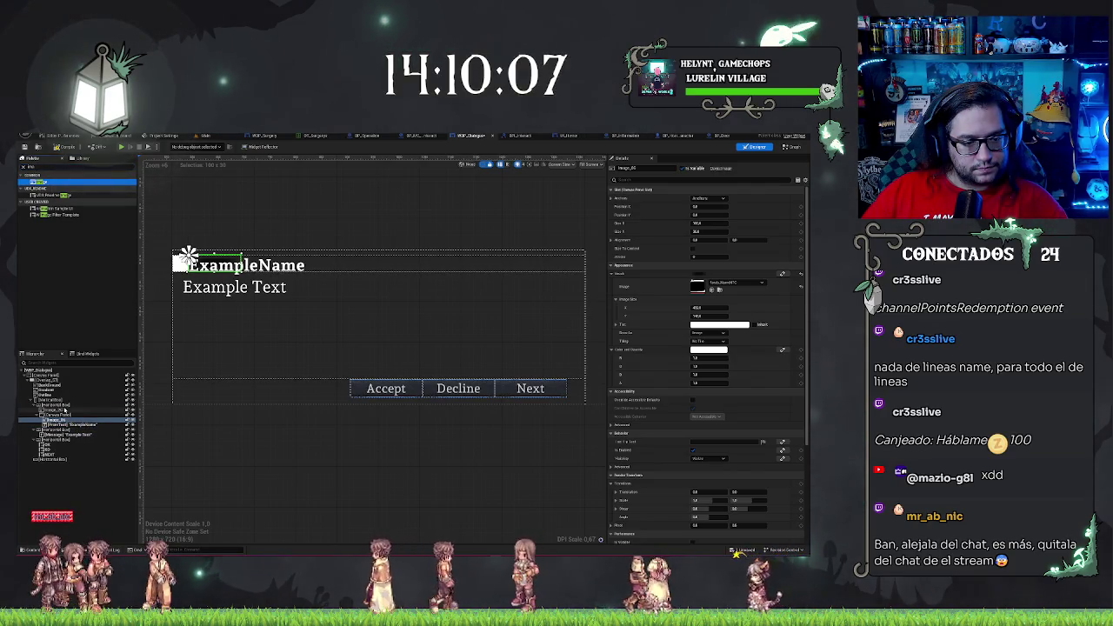
Replace the header's Horizontal Box with a Vertical Box so the new image stacks above ExampleName
{"action": "left_click", "coordinate": [64, 406]}
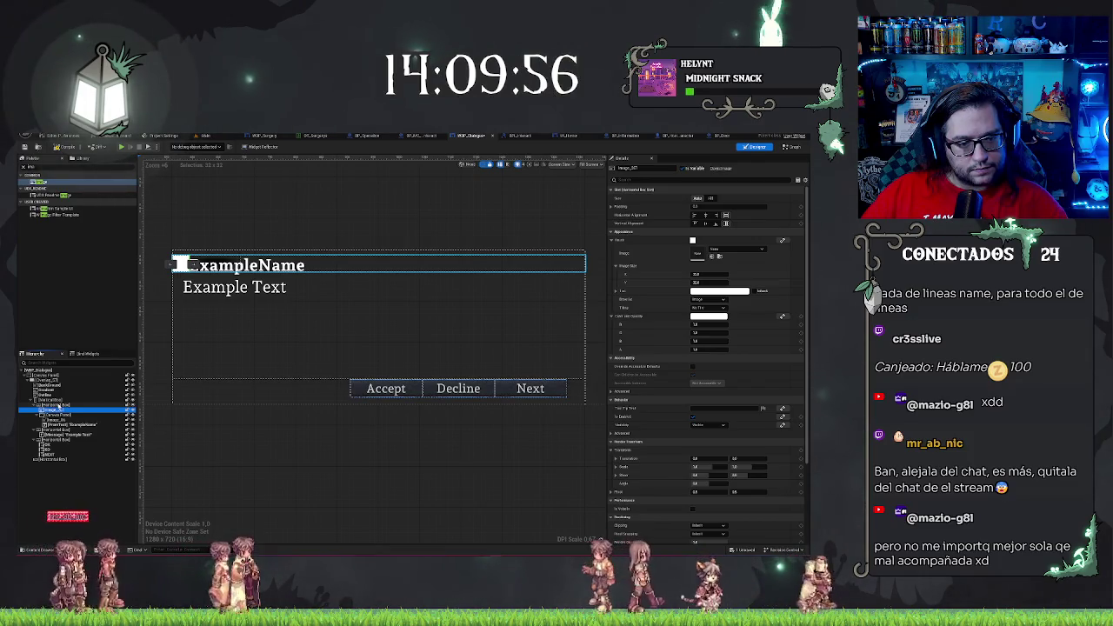
{"action": "left_click", "coordinate": [34, 406]}
{"action": "left_click", "coordinate": [33, 405]}
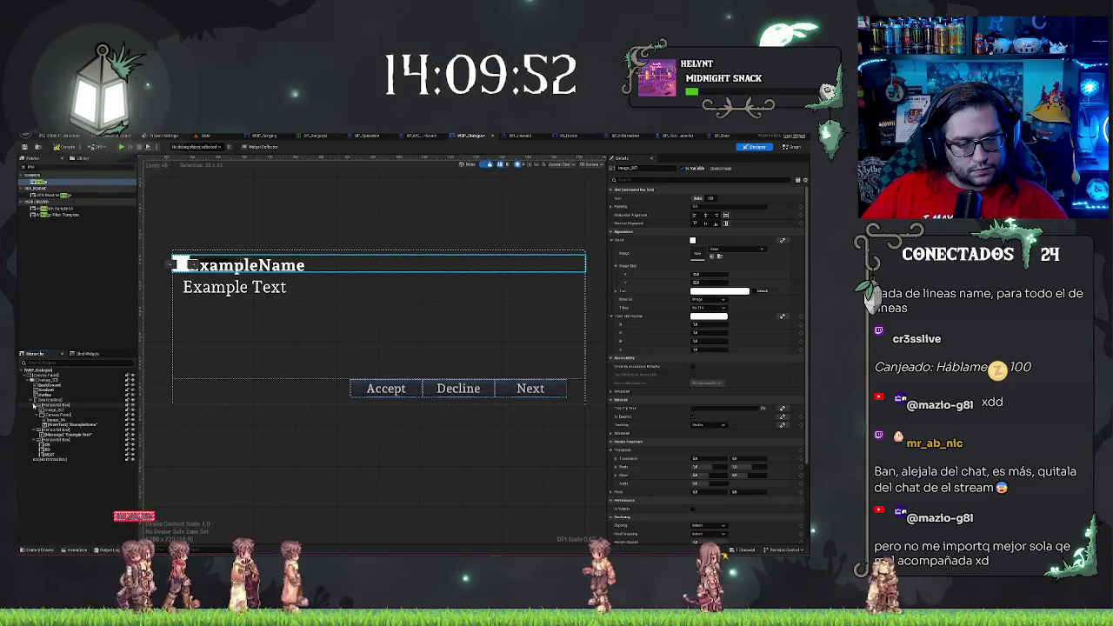
{"action": "right_click", "coordinate": [52, 406]}
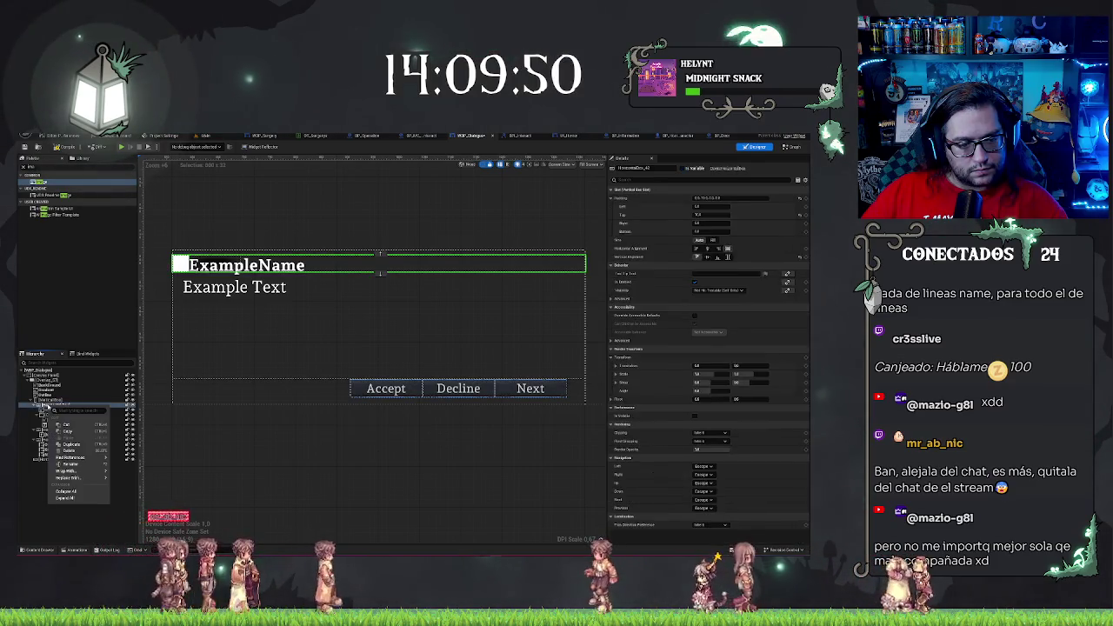
{"action": "mouse_move", "coordinate": [93, 478]}
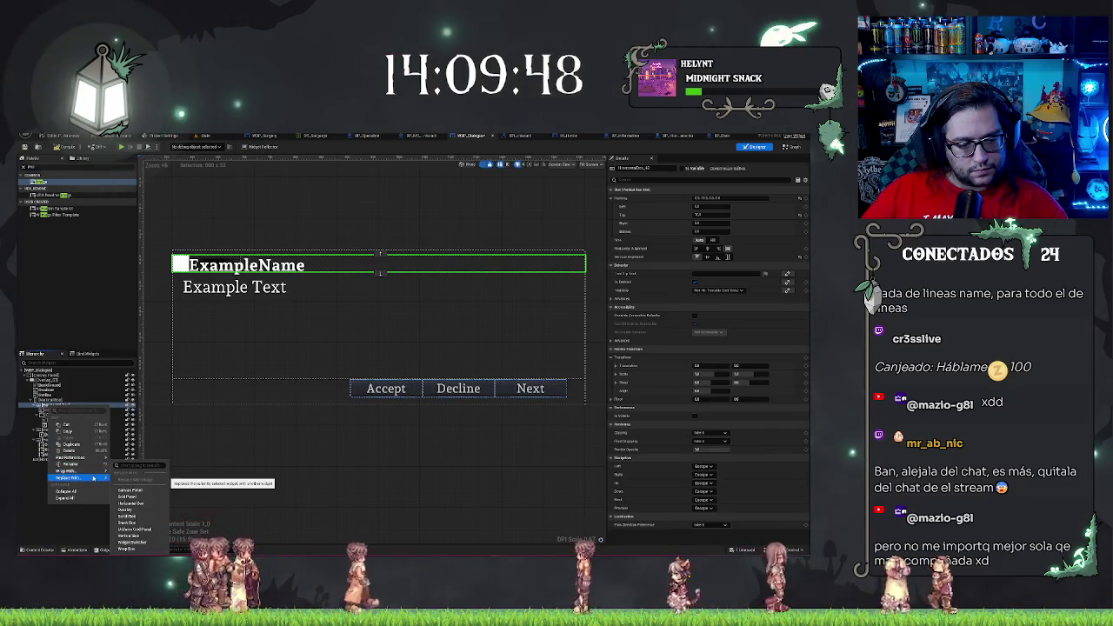
{"action": "left_click", "coordinate": [132, 536]}
{"action": "left_click", "coordinate": [58, 414]}
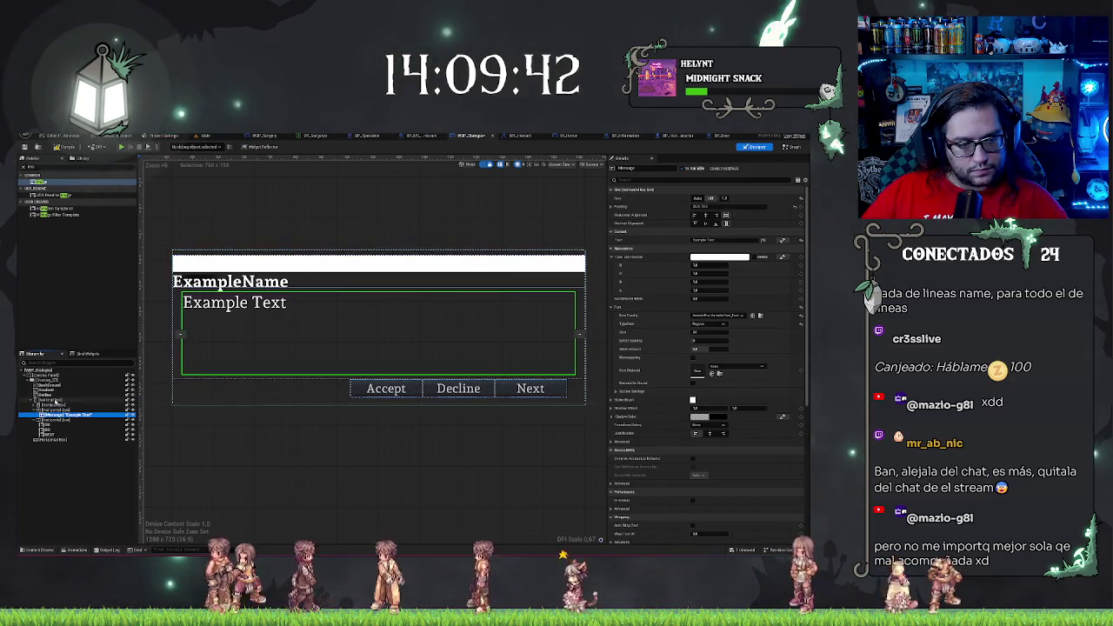
{"action": "left_click", "coordinate": [52, 399]}
{"action": "key", "text": "Down"}
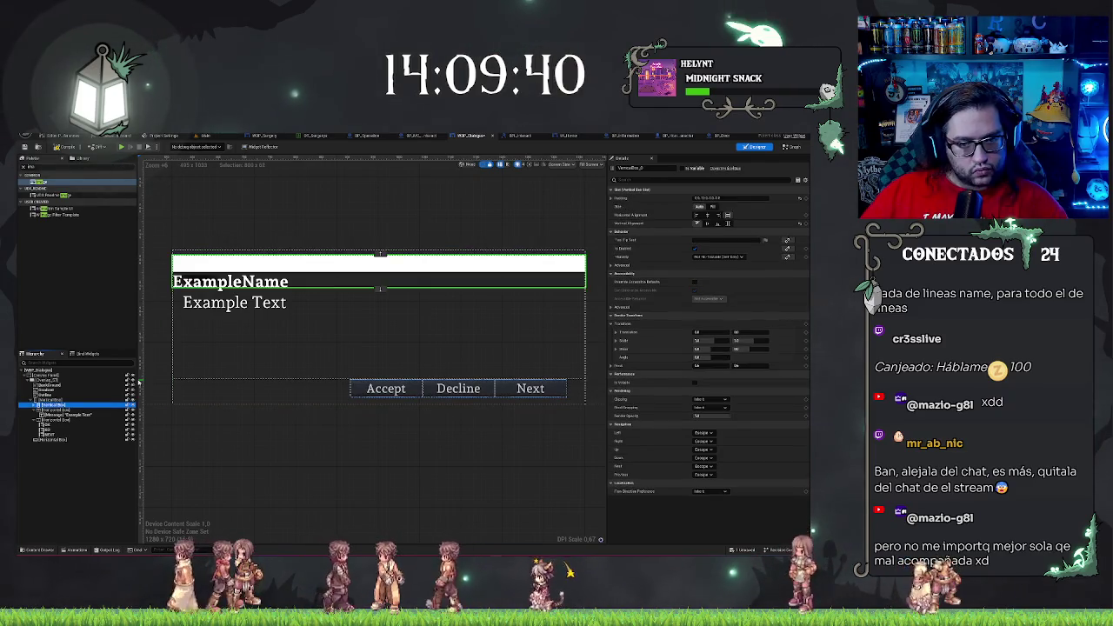
{"action": "left_click", "coordinate": [35, 414]}
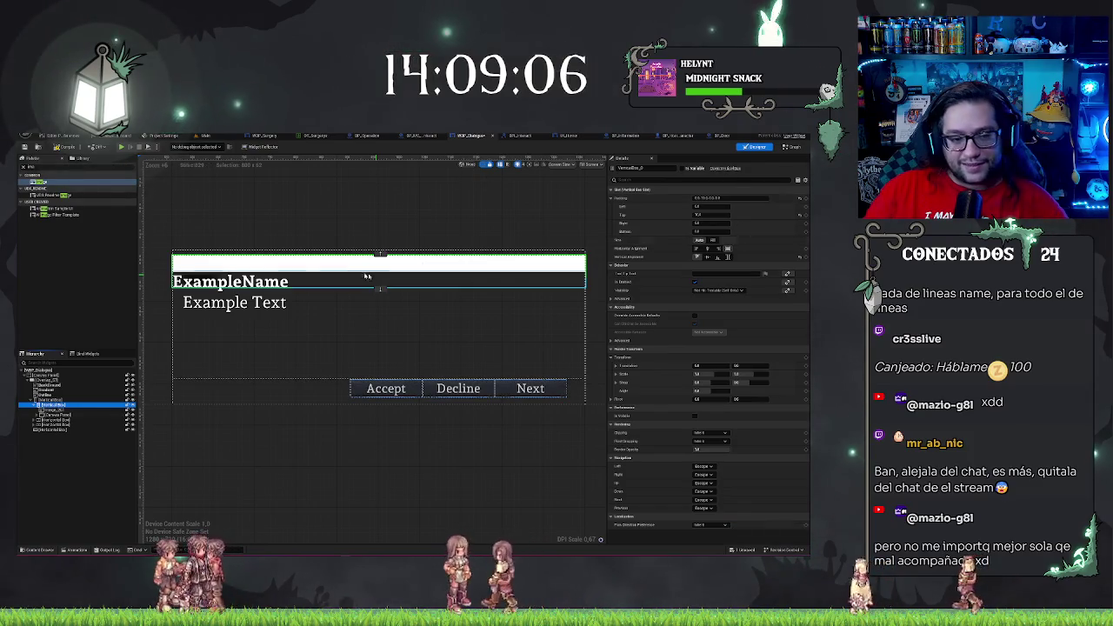
Put the thin white line texture from the dialog textures into the banner image's Brush slot
{"action": "left_click", "coordinate": [58, 409]}
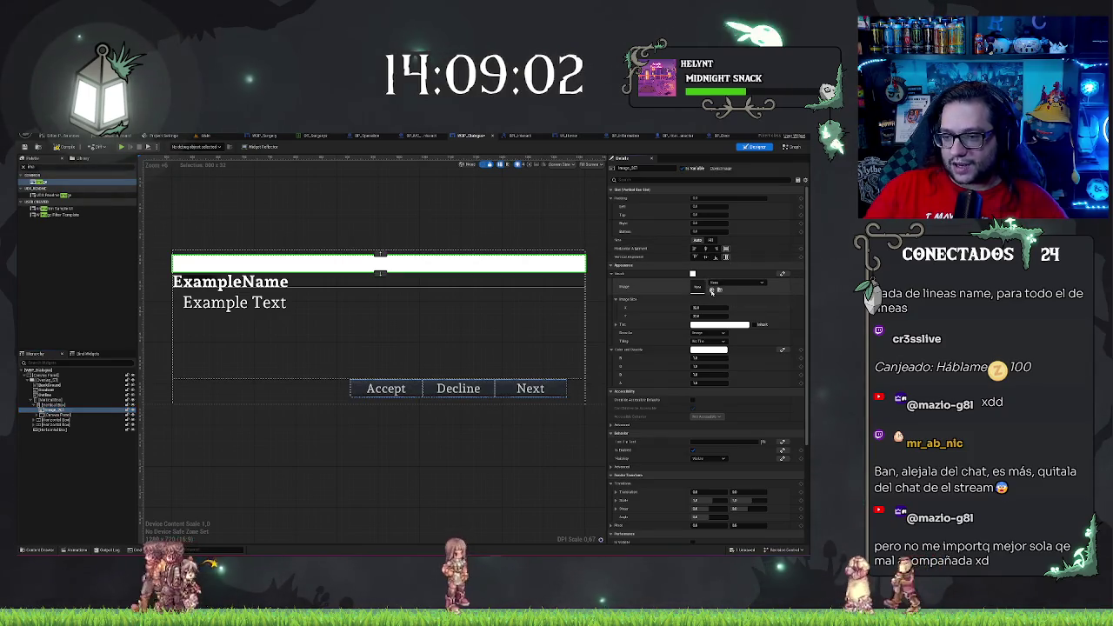
{"action": "left_click", "coordinate": [711, 290]}
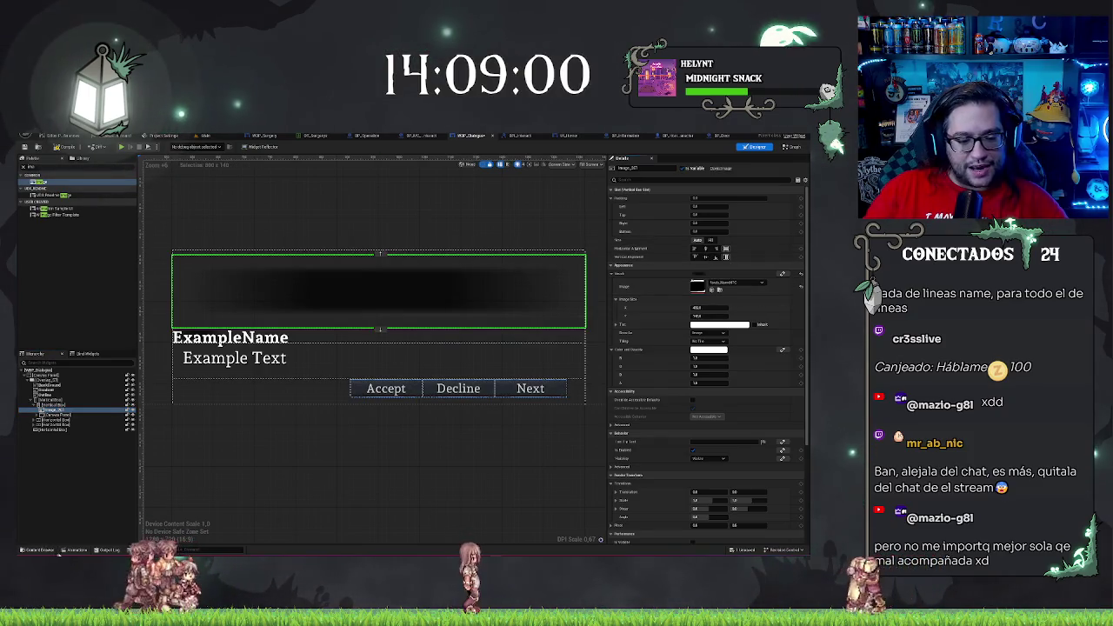
{"action": "left_click", "coordinate": [73, 553]}
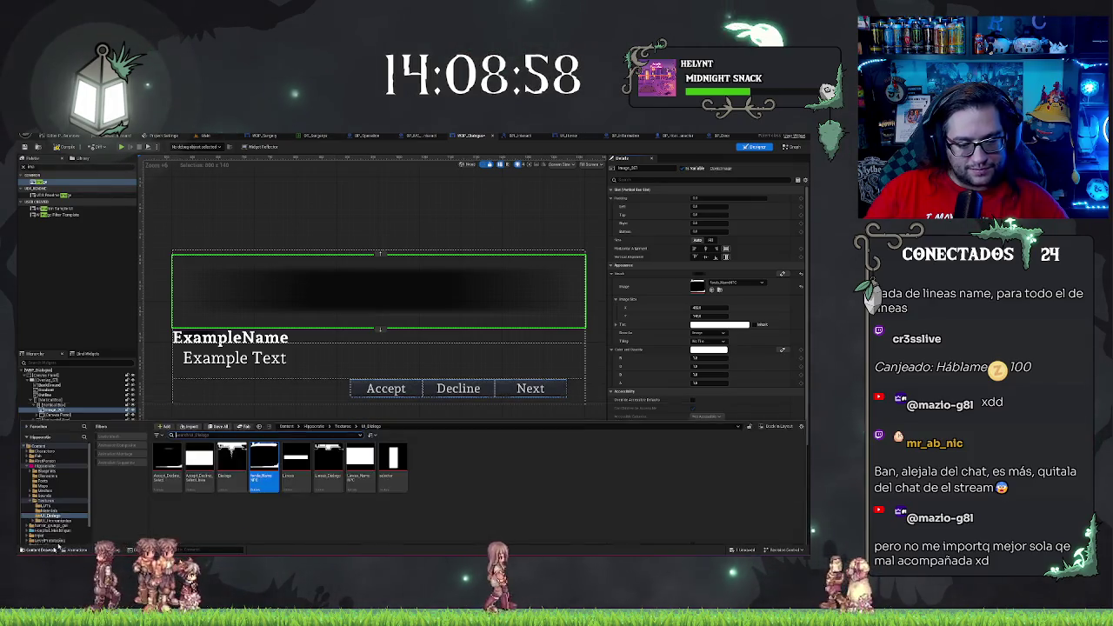
{"action": "mouse_move", "coordinate": [298, 449]}
{"action": "left_mouse_down"}
{"action": "mouse_move", "coordinate": [373, 400]}
{"action": "mouse_move", "coordinate": [452, 322]}
{"action": "left_mouse_up"}
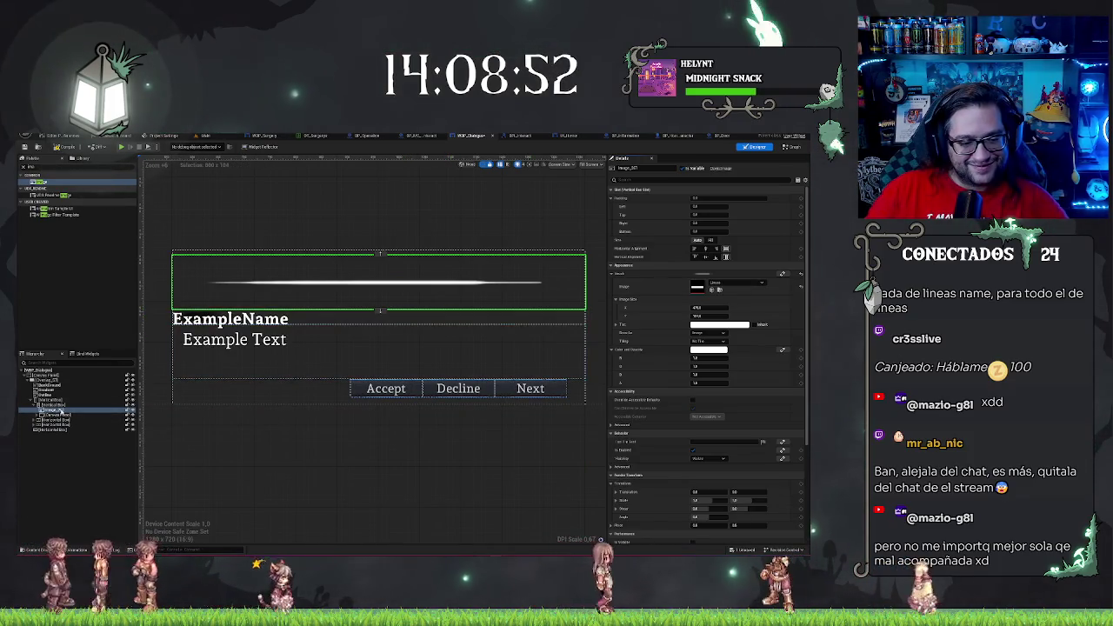
Duplicate the line image and move ExampleName between the two line images
{"action": "left_click", "coordinate": [63, 409]}
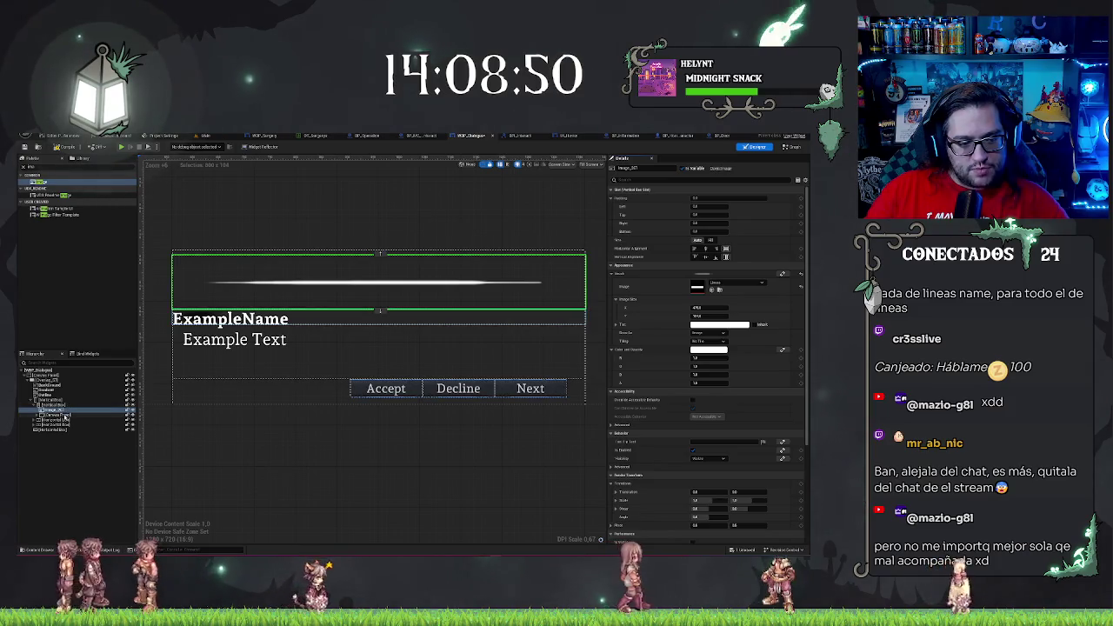
{"action": "key", "text": "ctrl+d"}
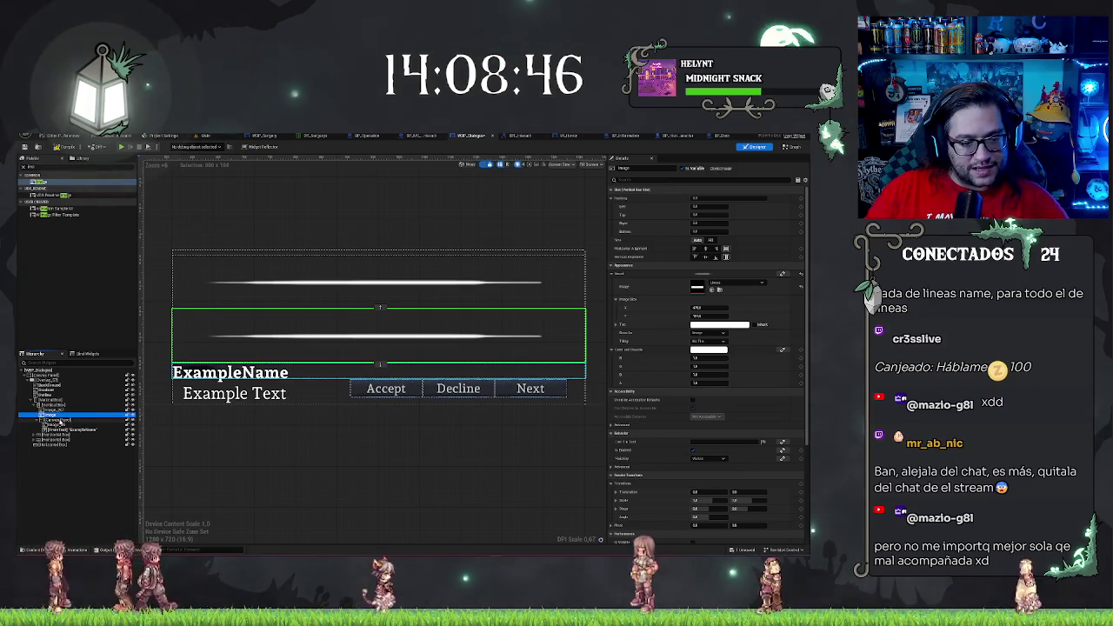
{"action": "left_click", "coordinate": [39, 421]}
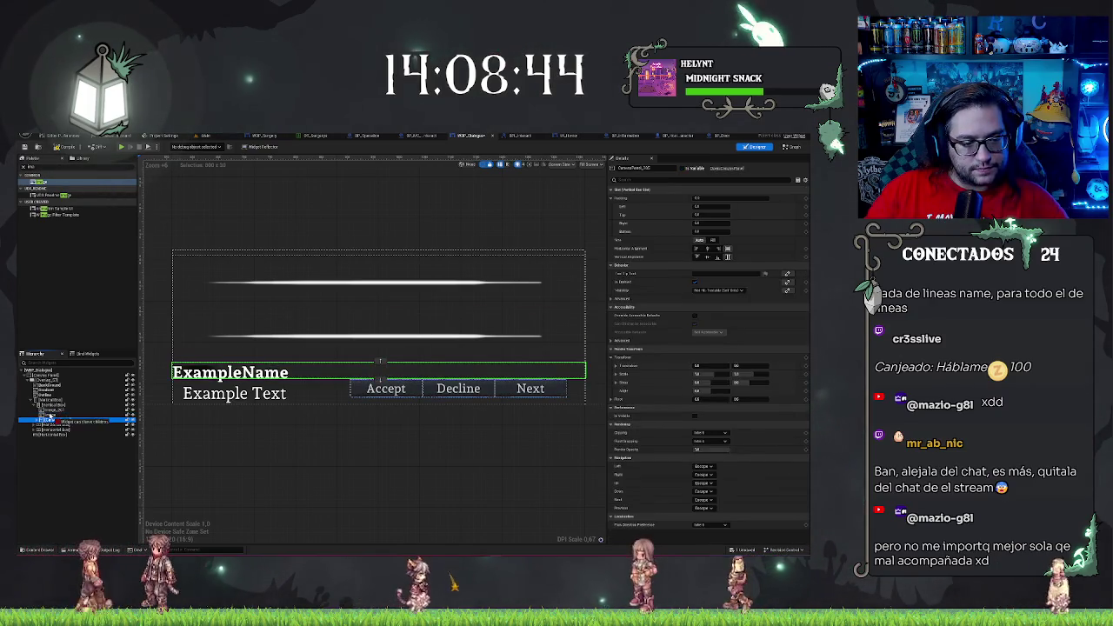
{"action": "left_click_drag", "start_coordinate": [50, 418], "coordinate": [52, 412]}
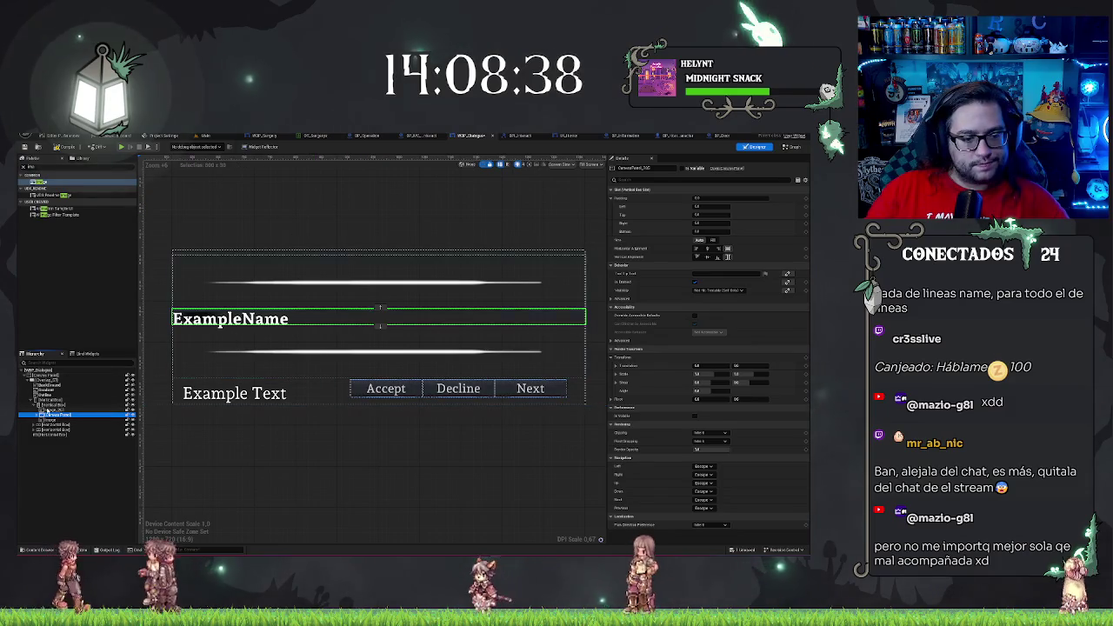
Set the lines-and-name box's Horizontal Alignment to Left, keeping its Size on Fill
{"action": "left_click", "coordinate": [281, 257]}
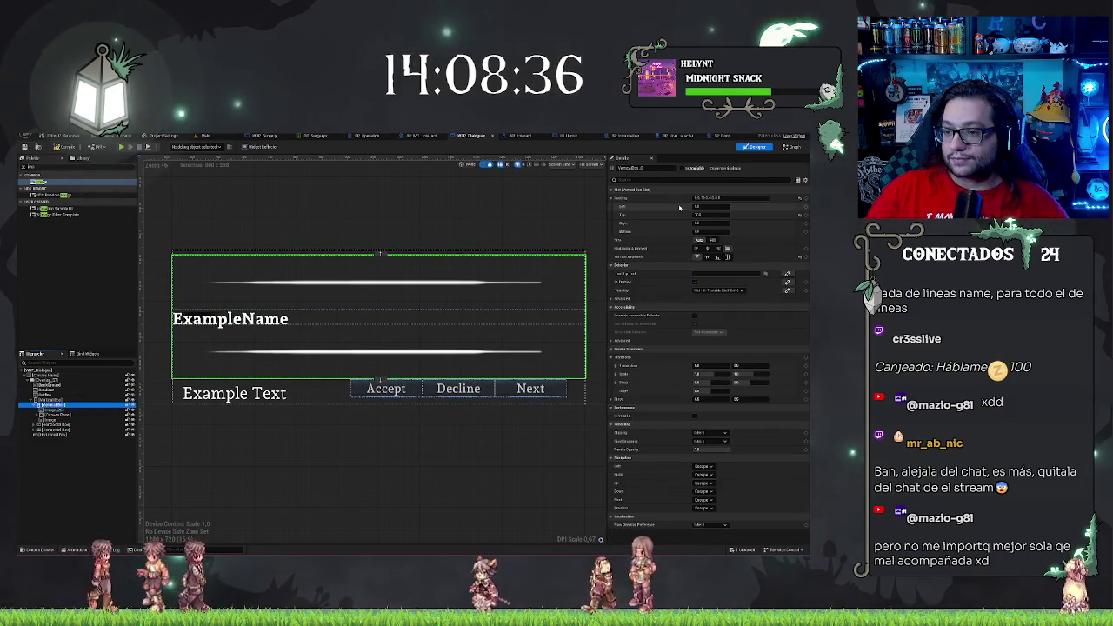
{"action": "left_click", "coordinate": [697, 249]}
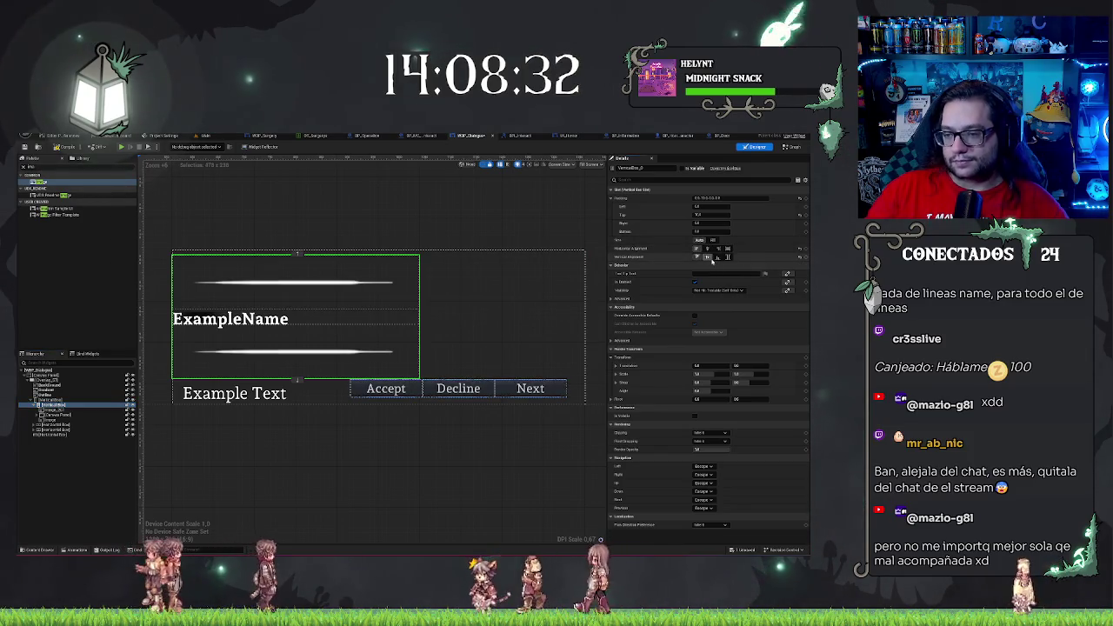
{"action": "left_click", "coordinate": [701, 240]}
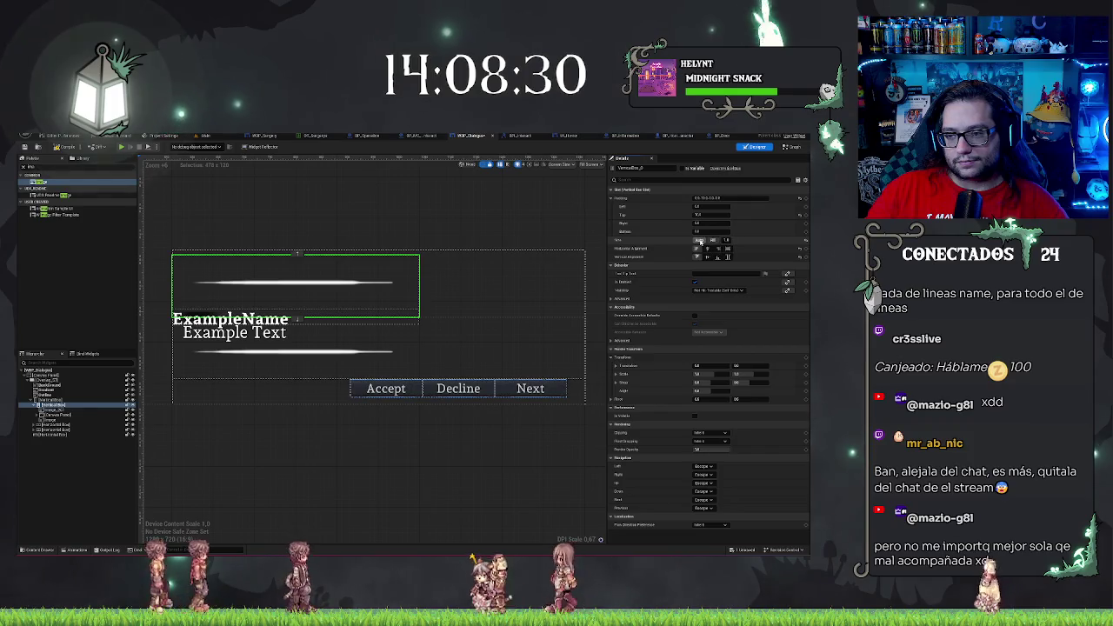
{"action": "left_click", "coordinate": [713, 240]}
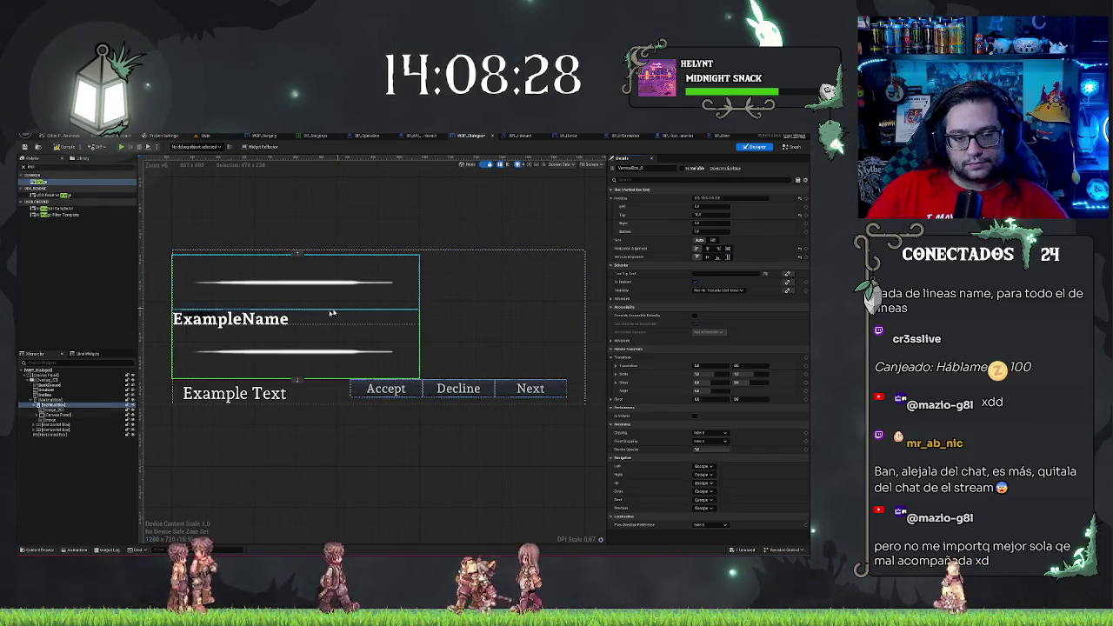
{"action": "left_click", "coordinate": [70, 399]}
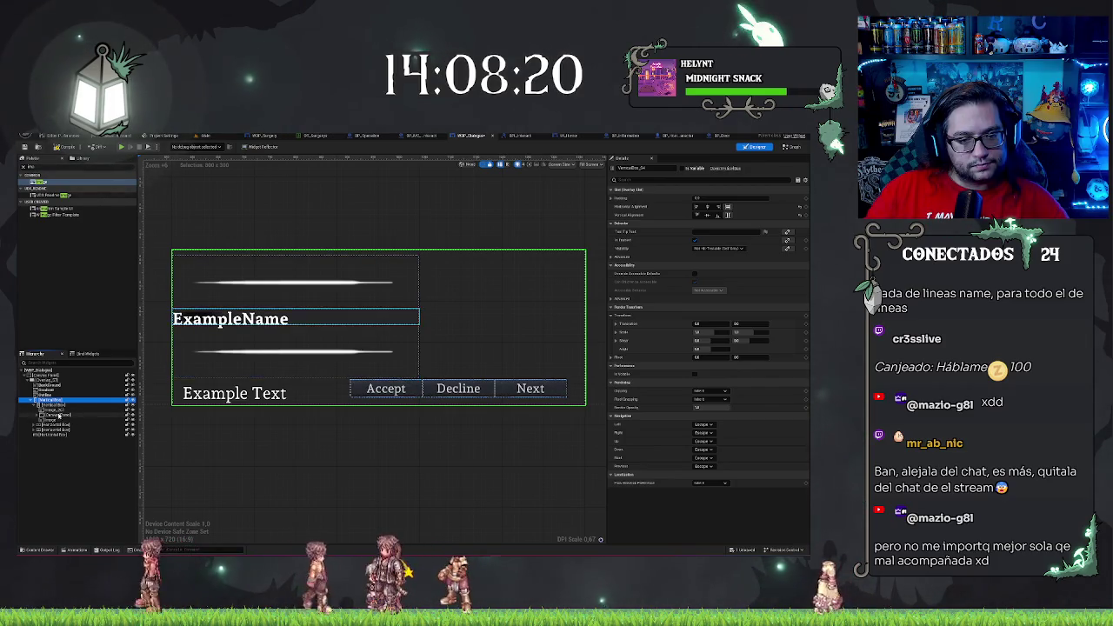
{"action": "left_click", "coordinate": [60, 410]}
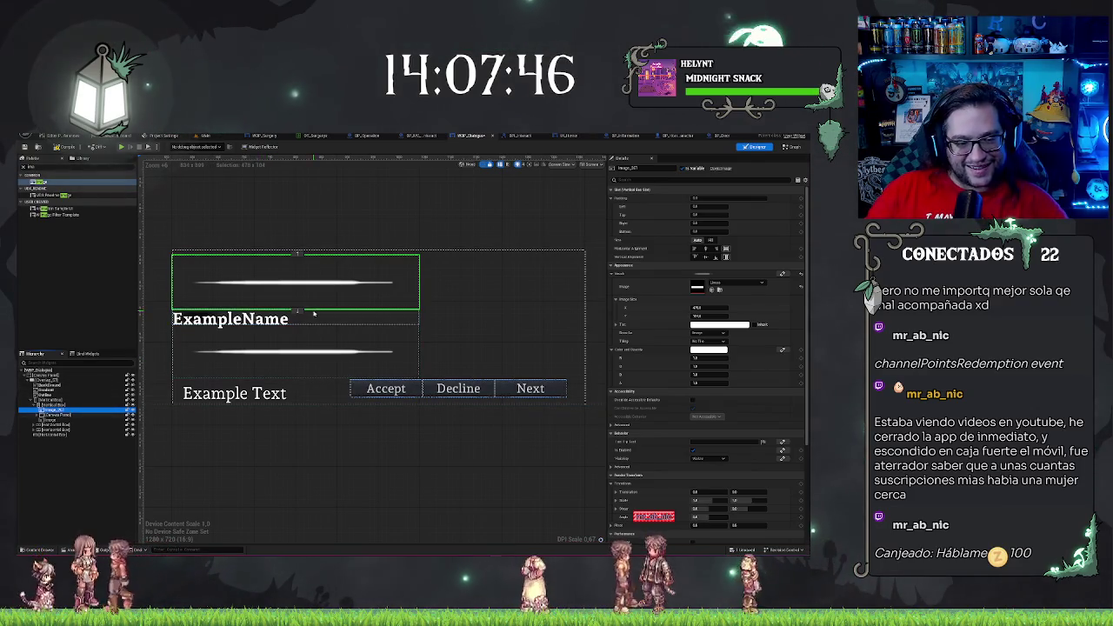
Reorder the line image inside the Canvas Panel holding the ExampleName banner
{"action": "left_click", "coordinate": [59, 401]}
{"action": "left_click", "coordinate": [58, 405]}
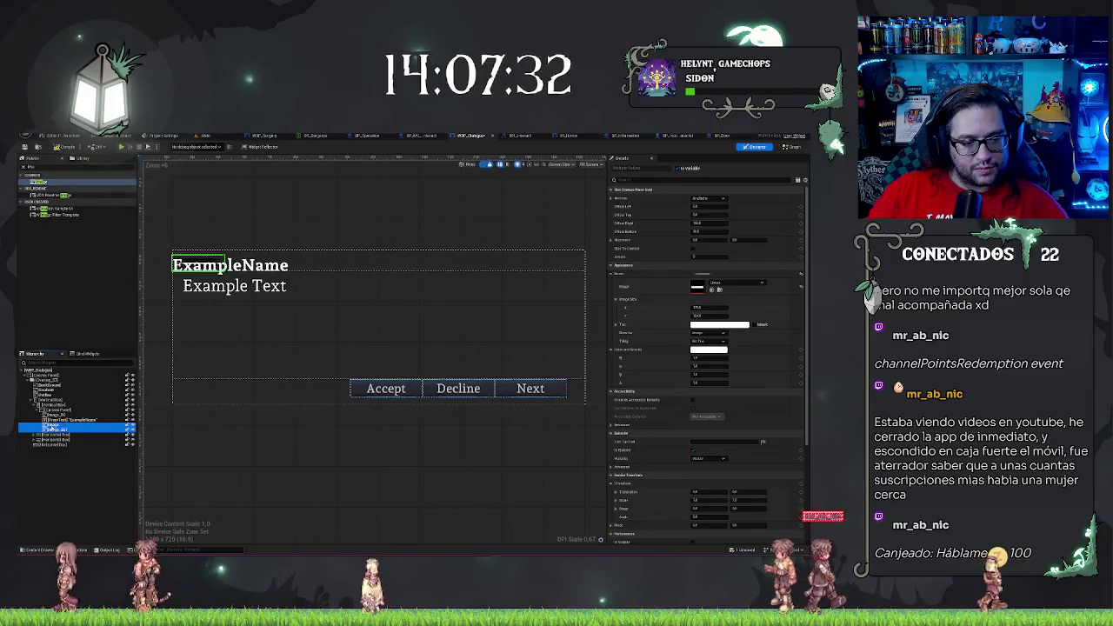
{"action": "left_click_drag", "start_coordinate": [54, 428], "coordinate": [62, 413]}
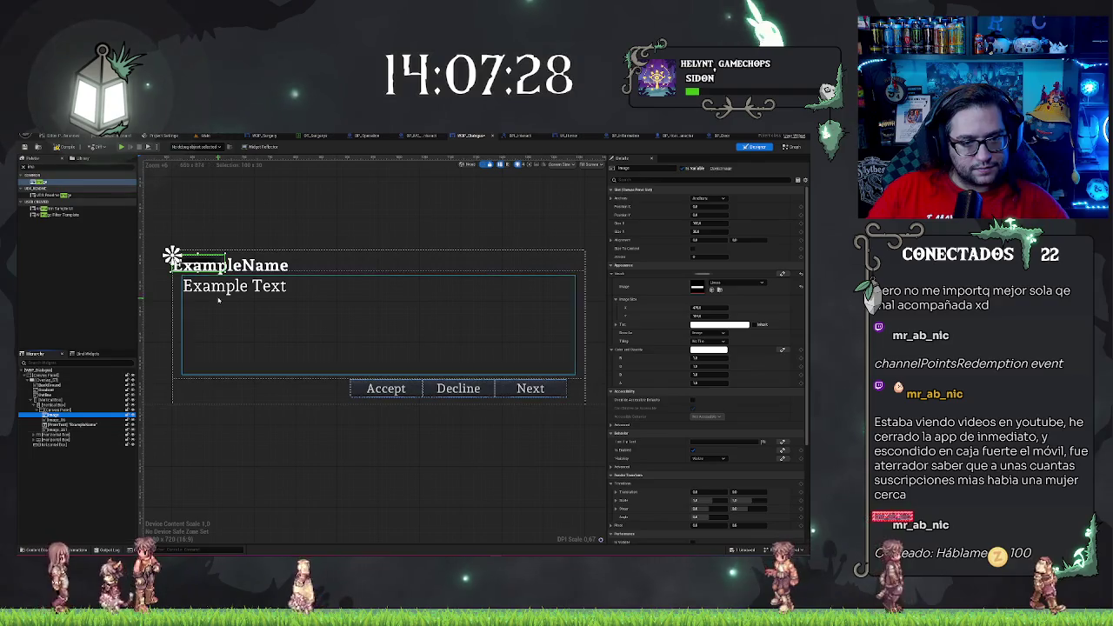
{"action": "left_click", "coordinate": [59, 410]}
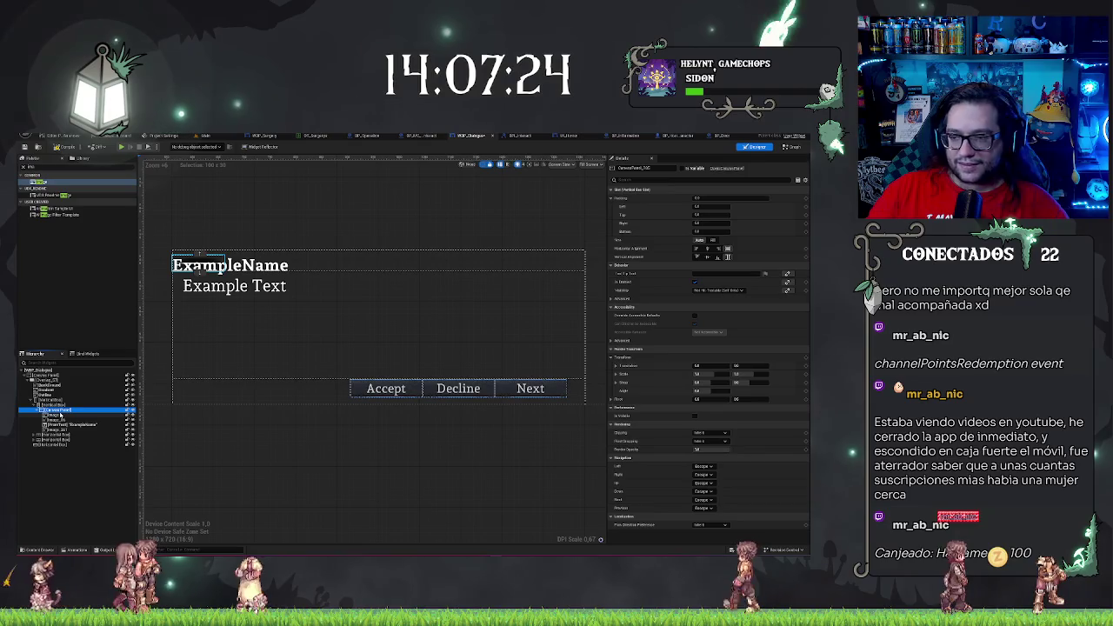
{"action": "left_click", "coordinate": [59, 415]}
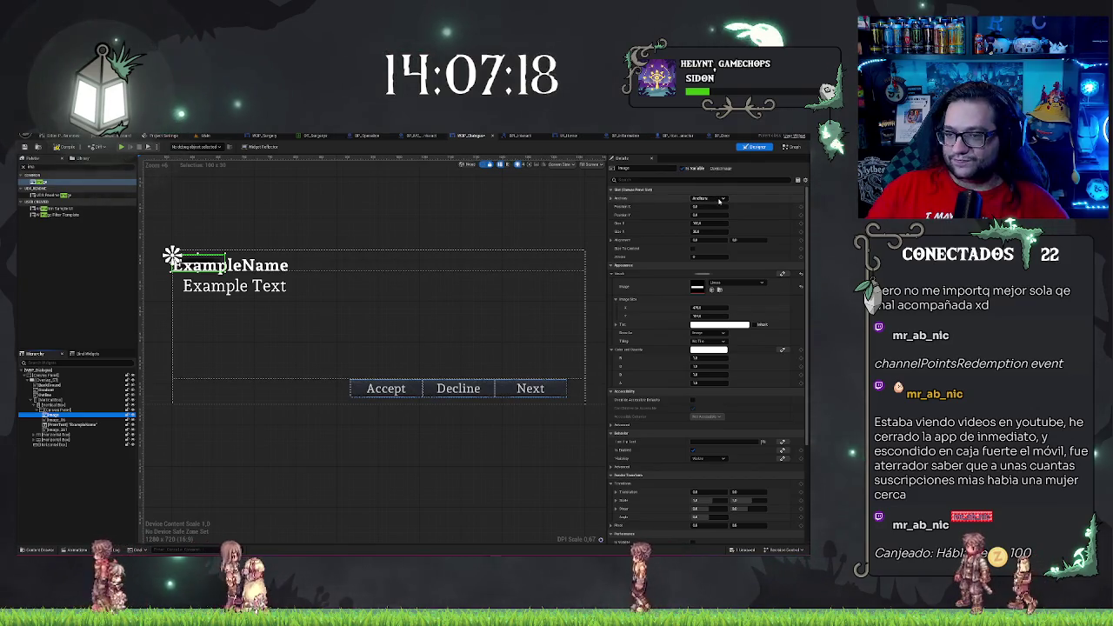
Check the line image's anchor presets and toggle the Canvas Panel slot Size between Fill and Auto
{"action": "left_click", "coordinate": [718, 199]}
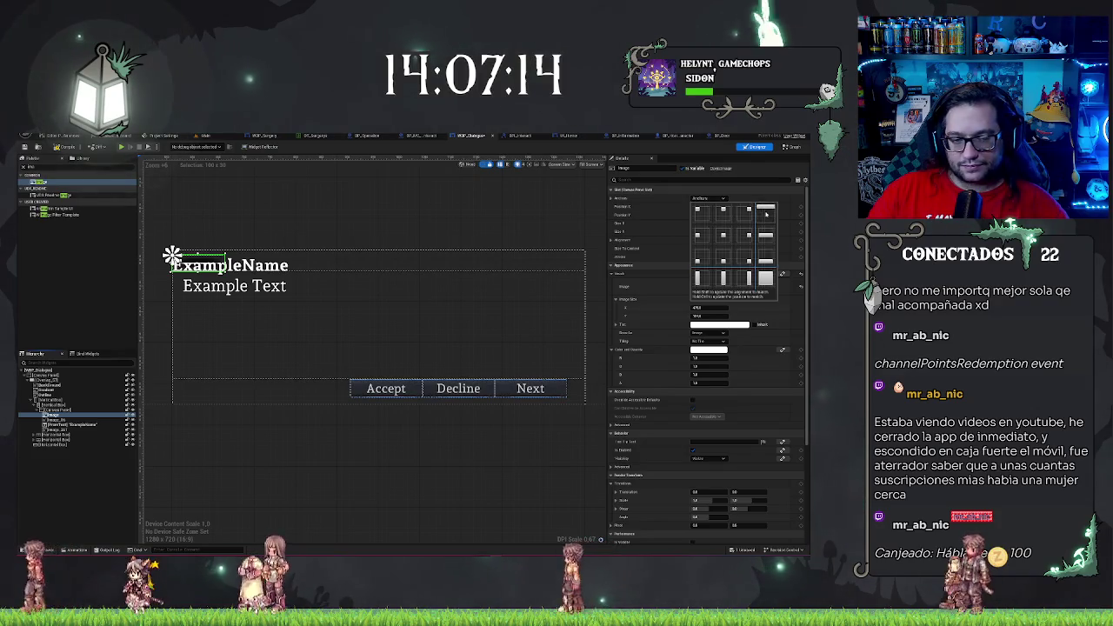
{"action": "left_click", "coordinate": [766, 214]}
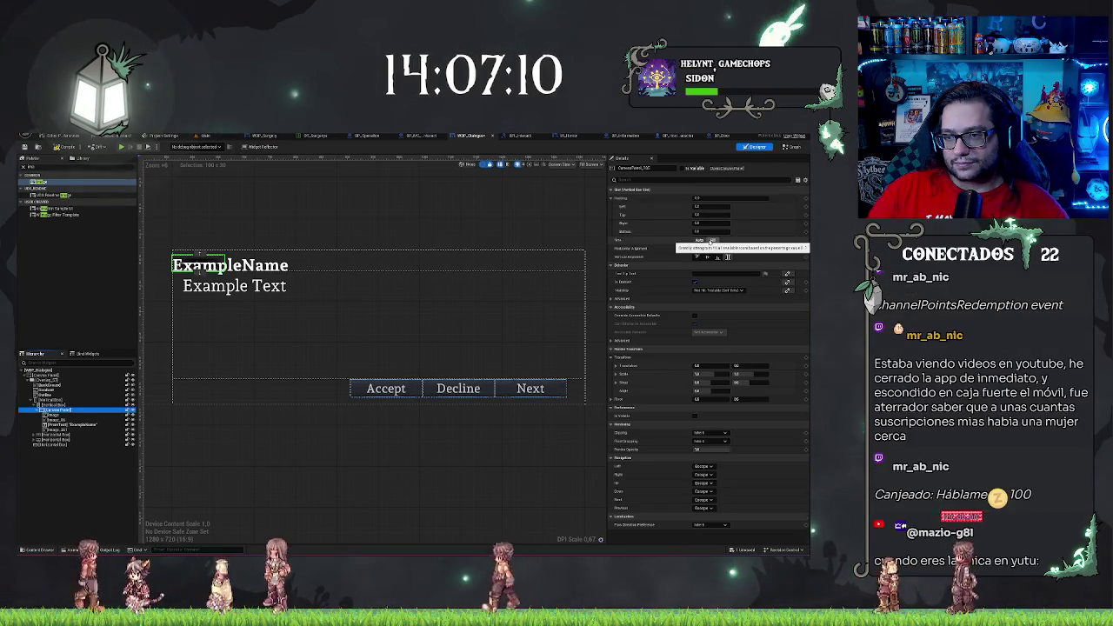
{"action": "left_click", "coordinate": [712, 240]}
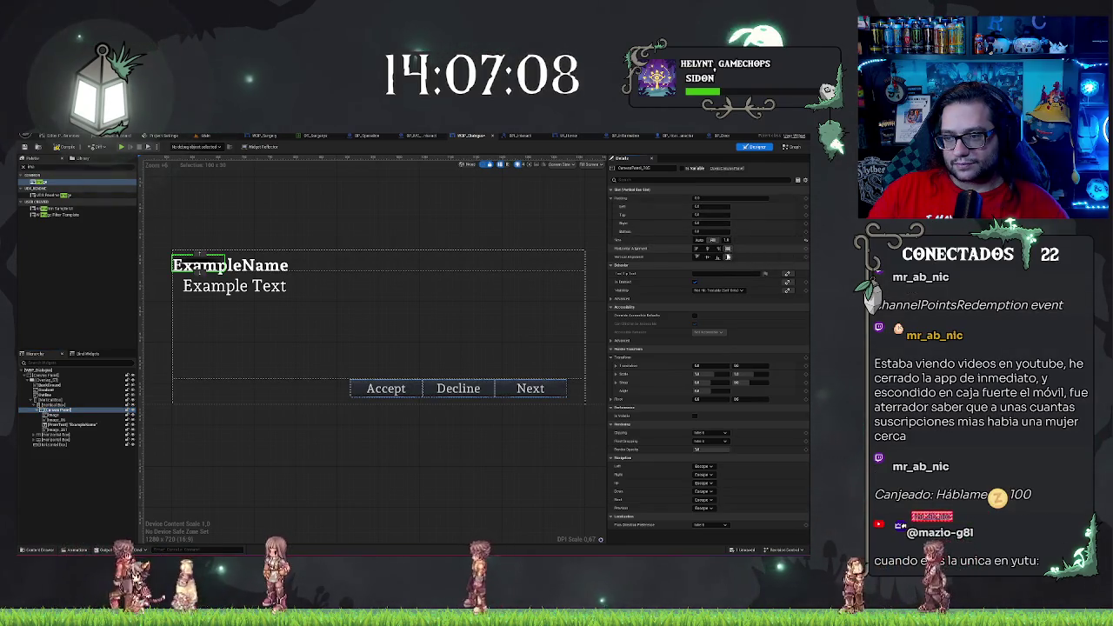
{"action": "left_click", "coordinate": [698, 239]}
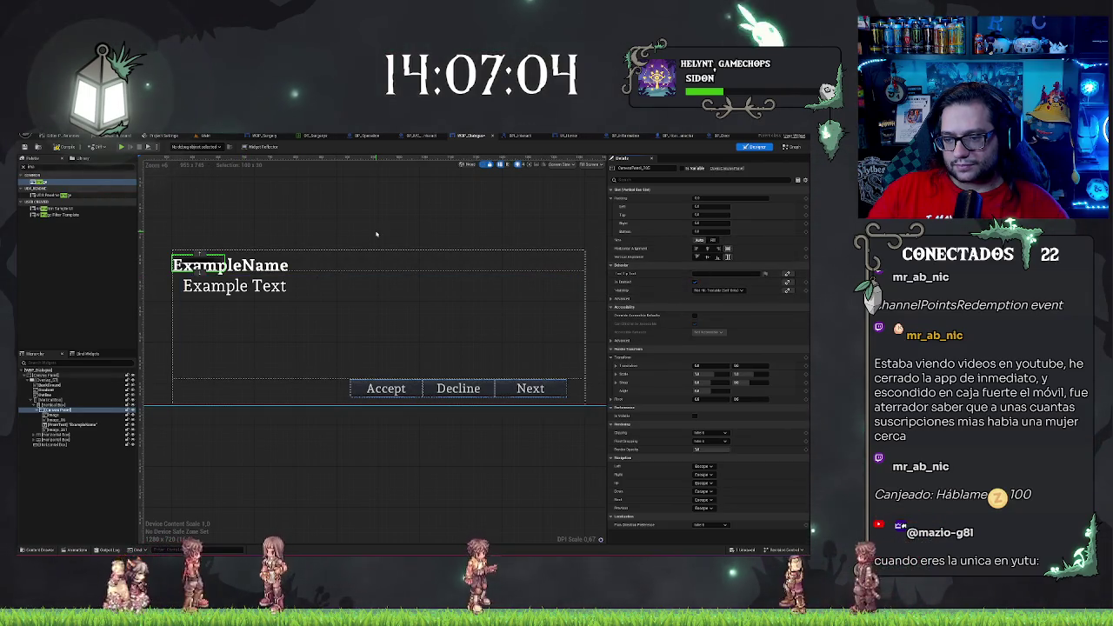
{"action": "left_click", "coordinate": [65, 418]}
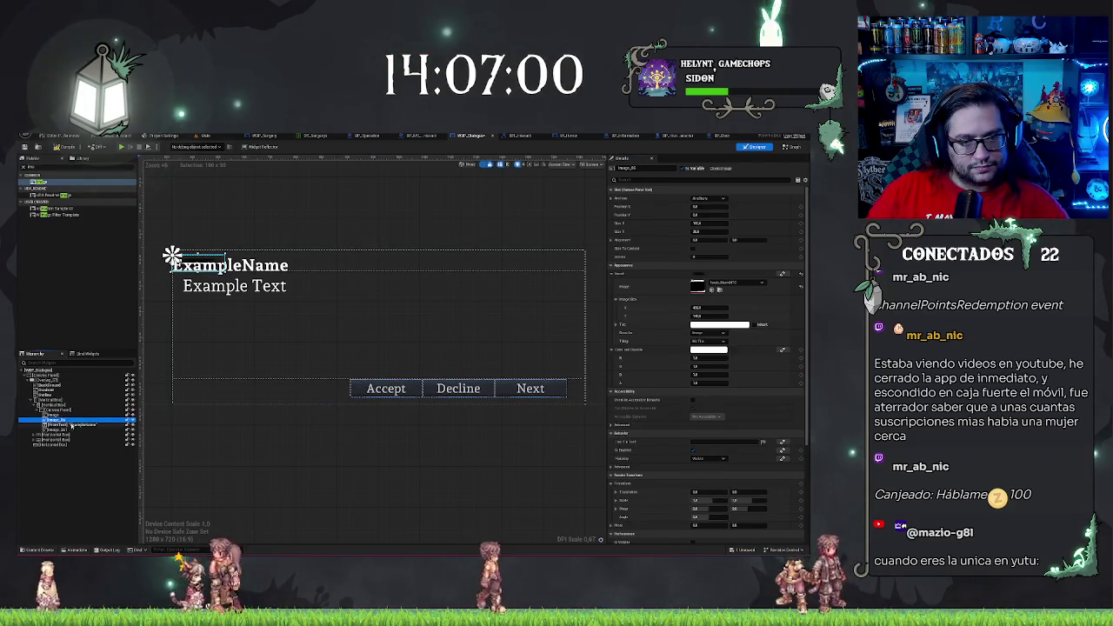
{"action": "left_click", "coordinate": [72, 428]}
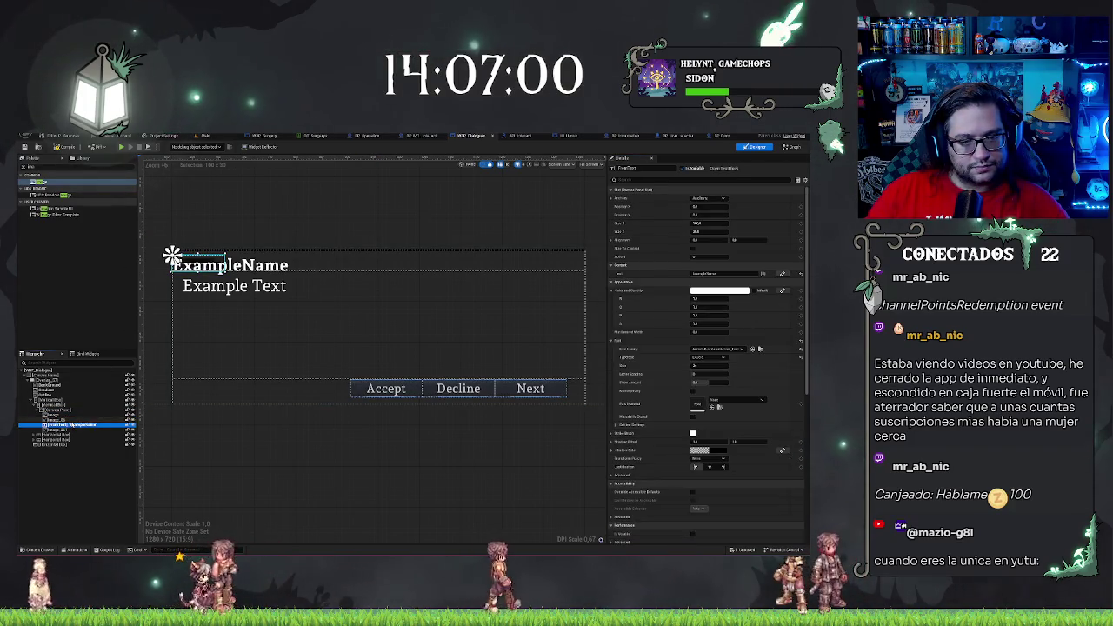
{"action": "left_click", "coordinate": [71, 419]}
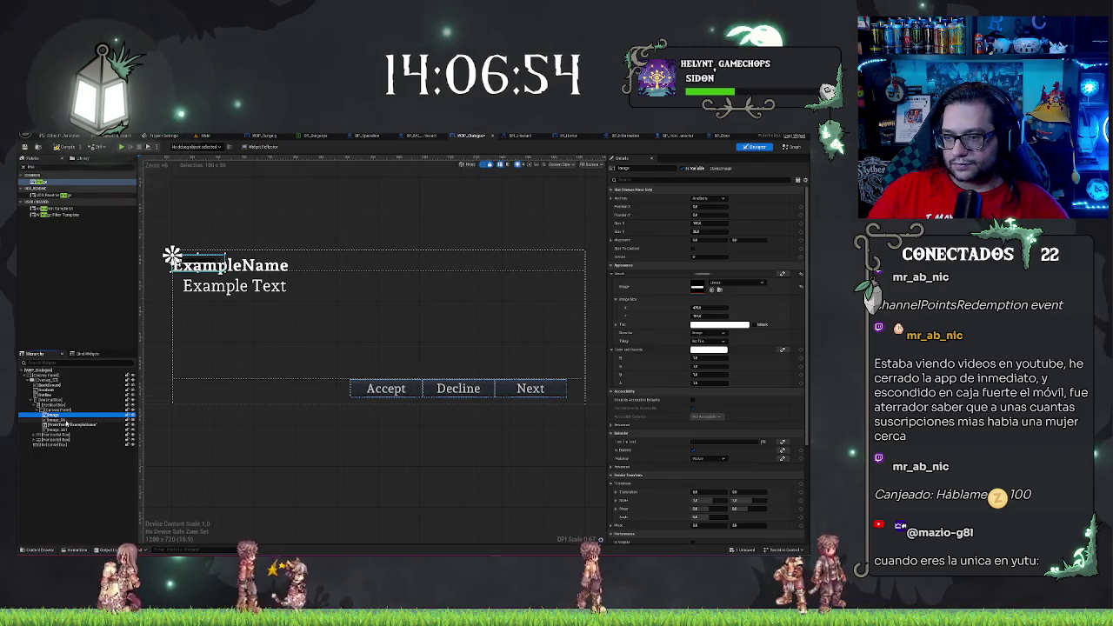
{"action": "left_click", "coordinate": [66, 420]}
Set Image_36's Size X to 2000 and Size Y to 90
{"action": "left_click_drag", "start_coordinate": [708, 223], "coordinate": [740, 223]}
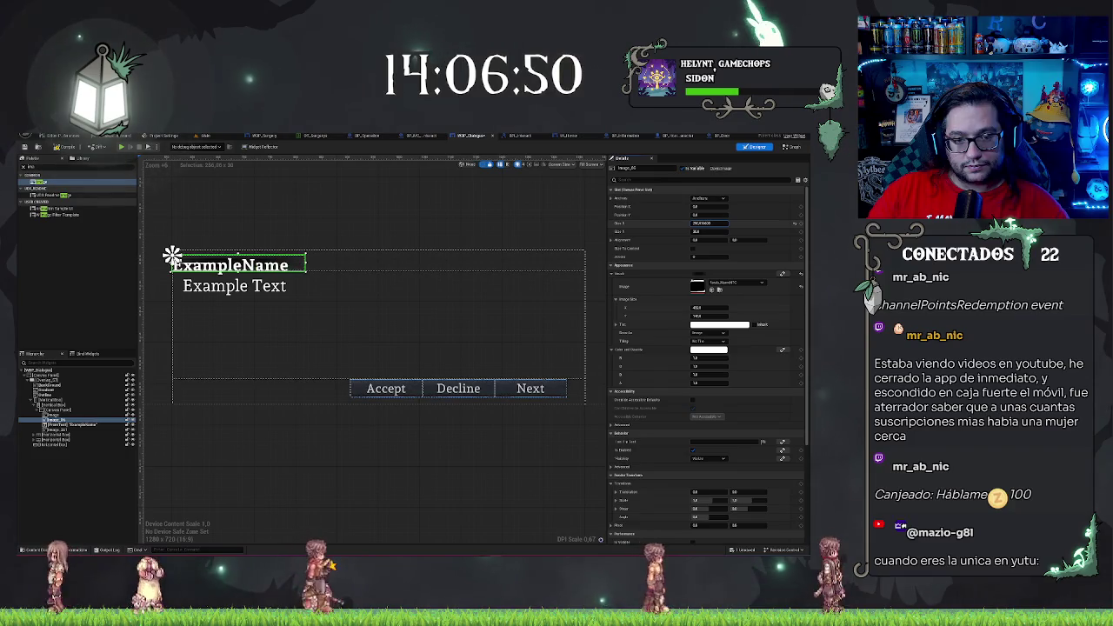
{"action": "type", "text": "2000"}
{"action": "key", "text": "Return"}
{"action": "key", "text": "Return"}
{"action": "left_click", "coordinate": [718, 232]}
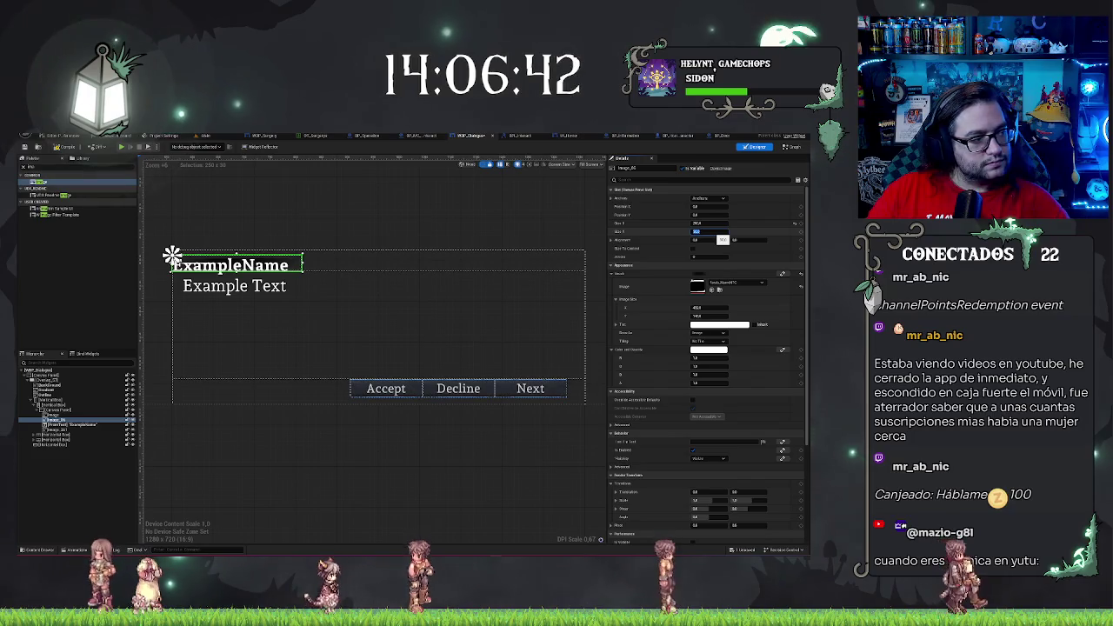
{"action": "type", "text": "90"}
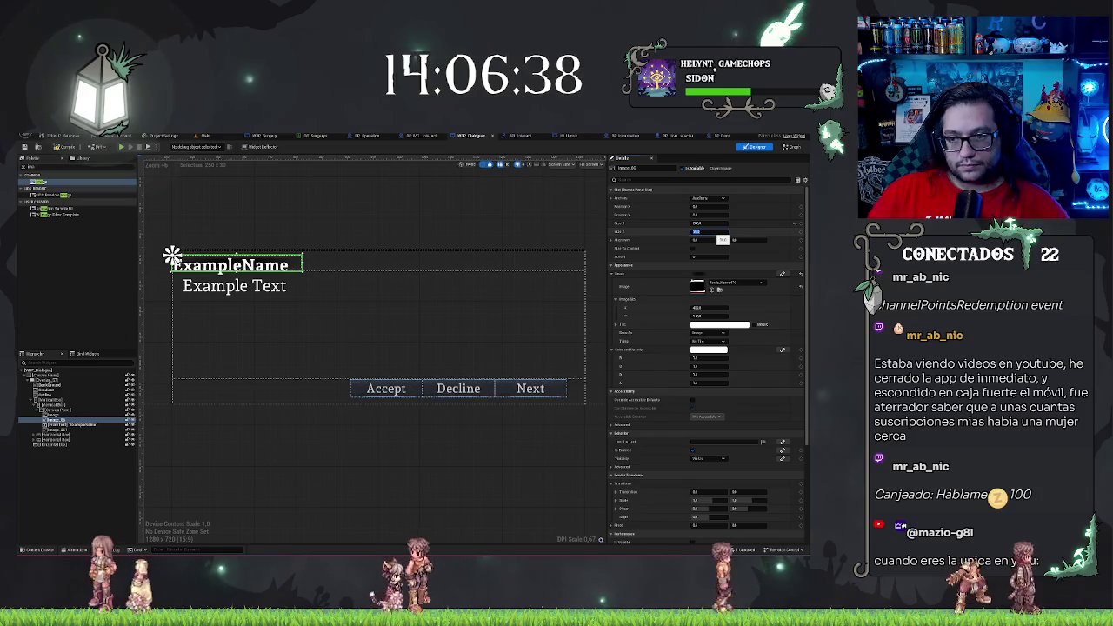
{"action": "key", "text": "Return"}
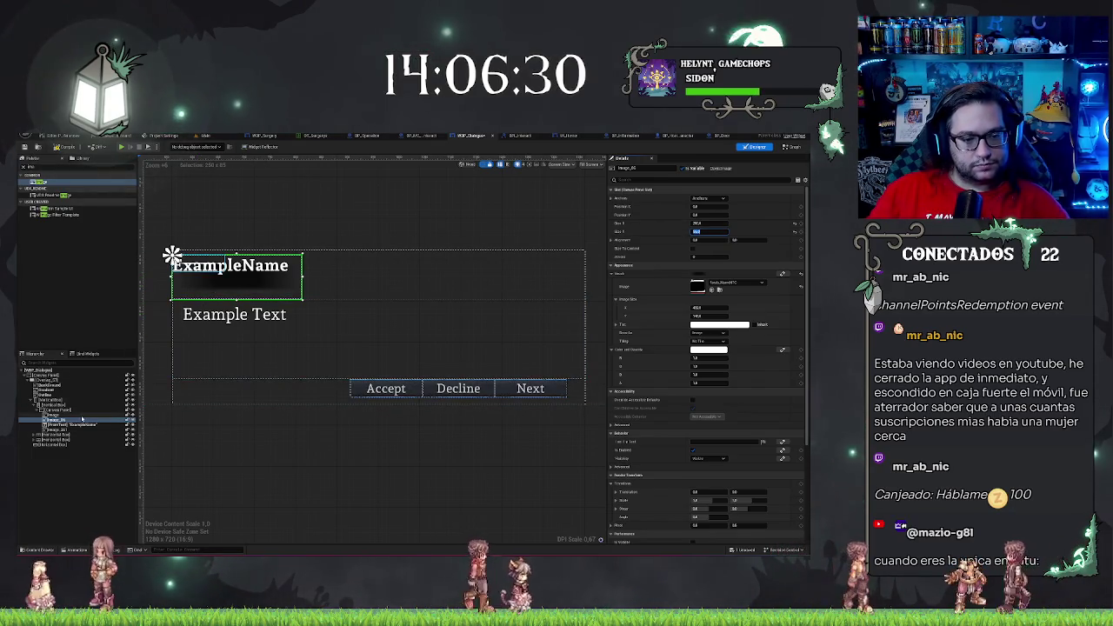
{"action": "key", "text": "Return"}
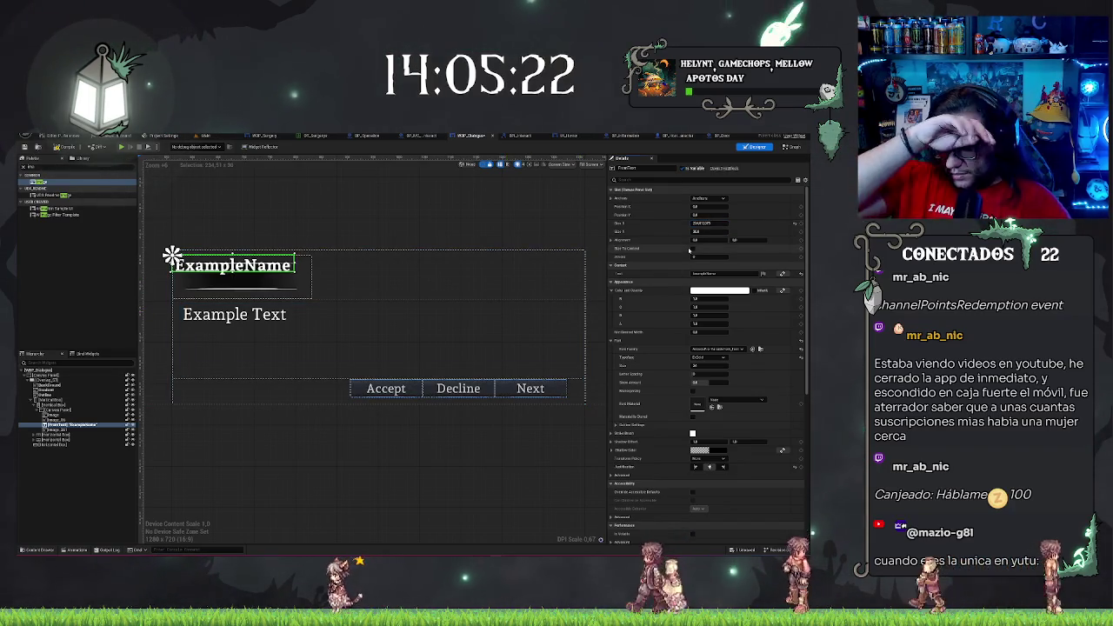
Set ExampleName's Position X to 100 and drag Position Y down to about 26
{"action": "left_click_drag", "start_coordinate": [720, 208], "coordinate": [730, 208]}
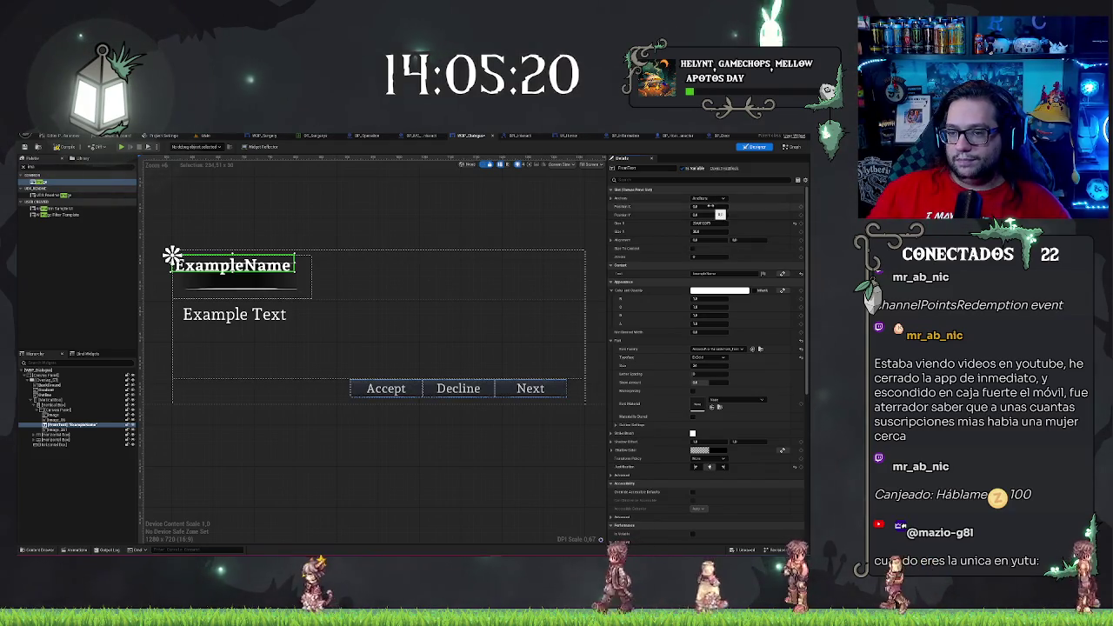
{"action": "left_click", "coordinate": [704, 206]}
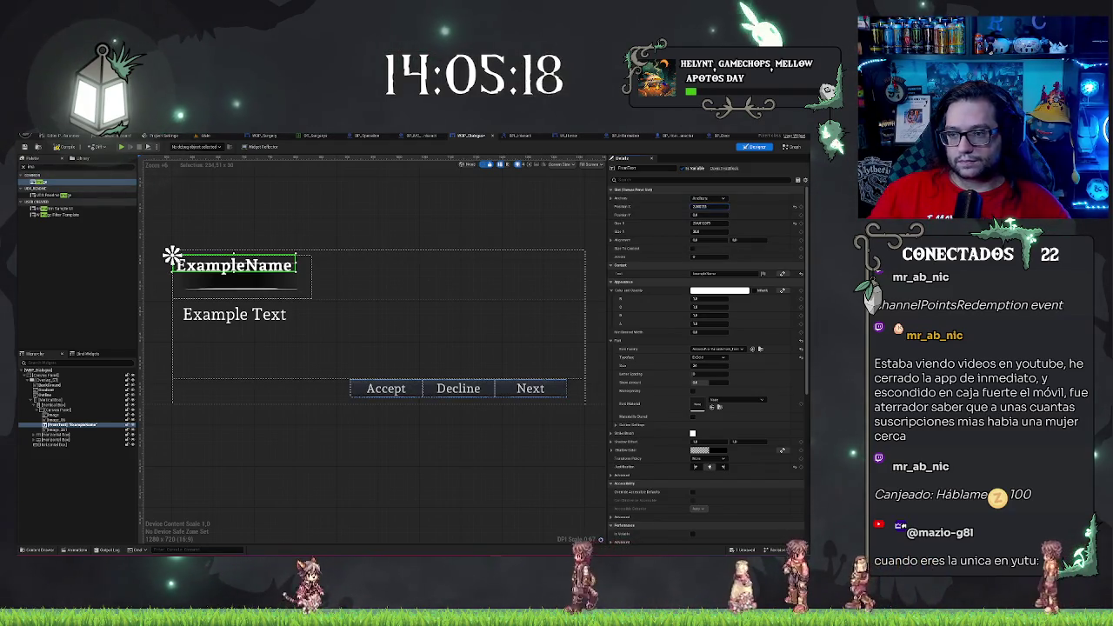
{"action": "type", "text": "100"}
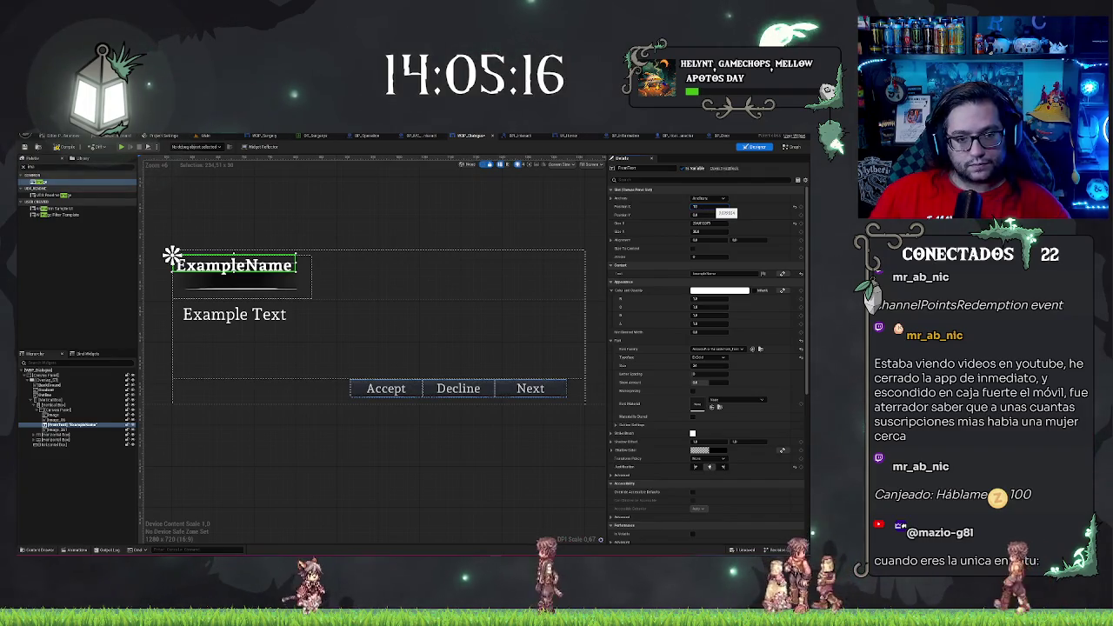
{"action": "key", "text": "Return"}
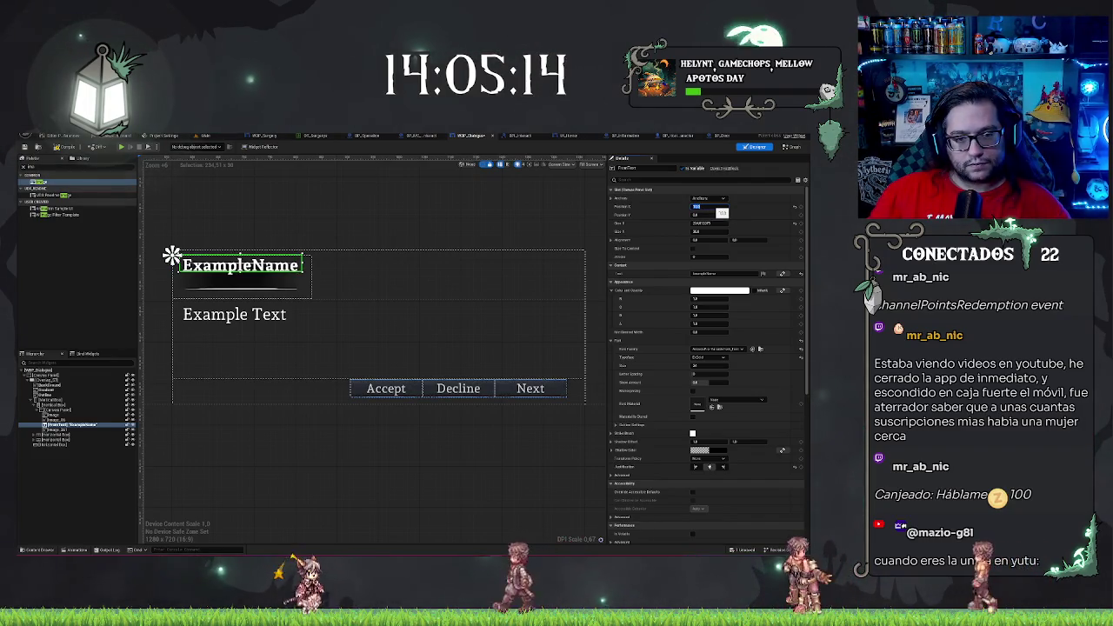
{"action": "left_click", "coordinate": [703, 223]}
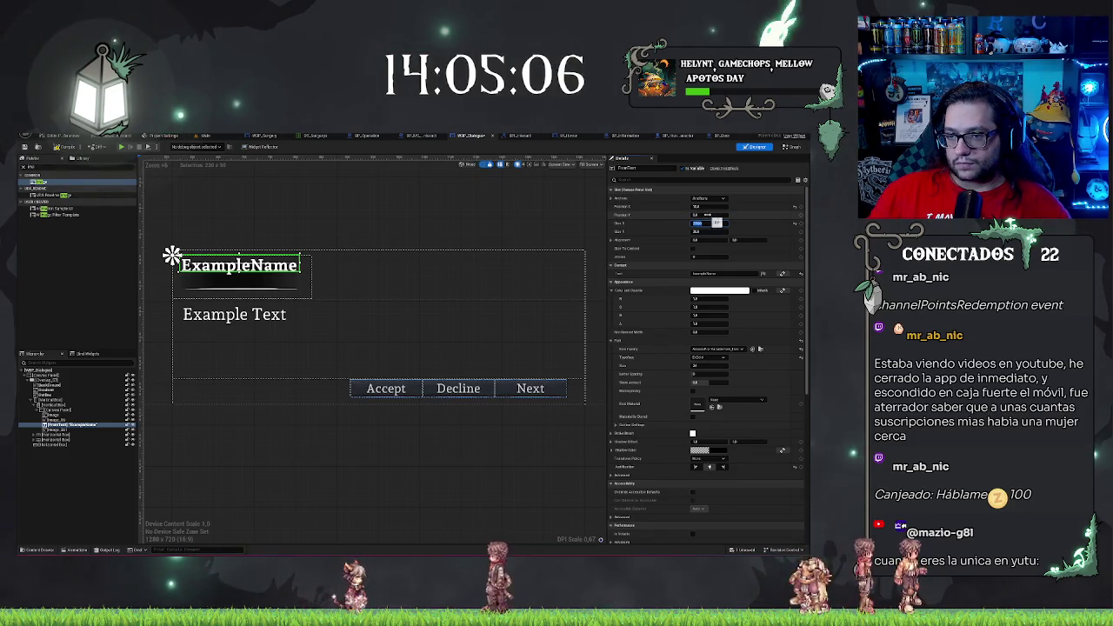
{"action": "left_click_drag", "start_coordinate": [703, 214], "coordinate": [716, 214]}
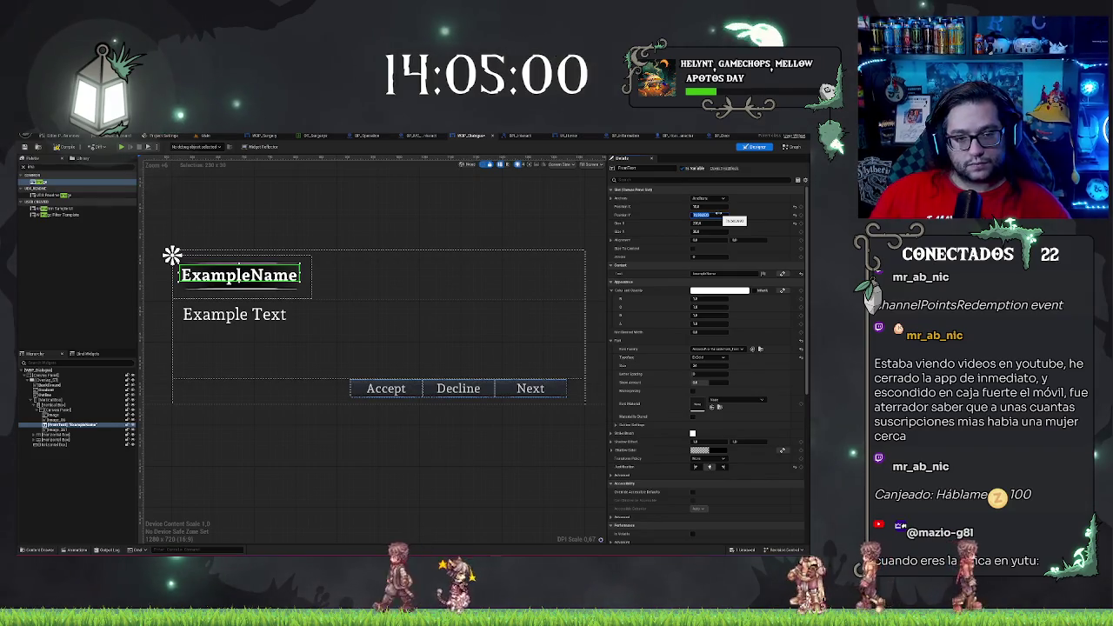
{"action": "left_click", "coordinate": [408, 227]}
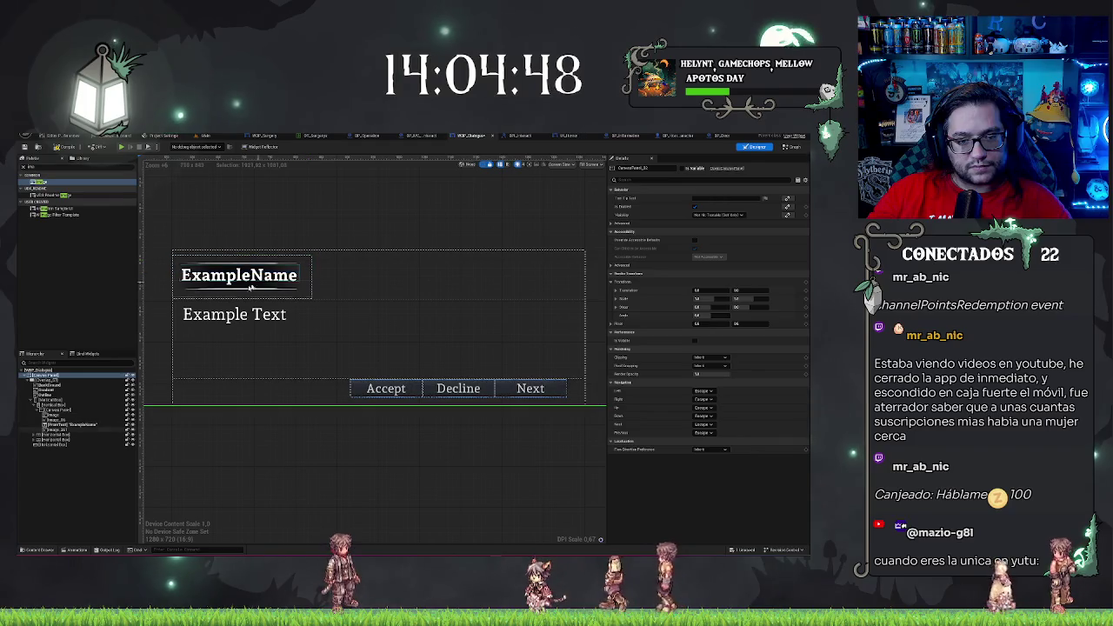
Test the title text with 'hola', then undo it back to ExampleName
{"action": "left_click", "coordinate": [55, 414]}
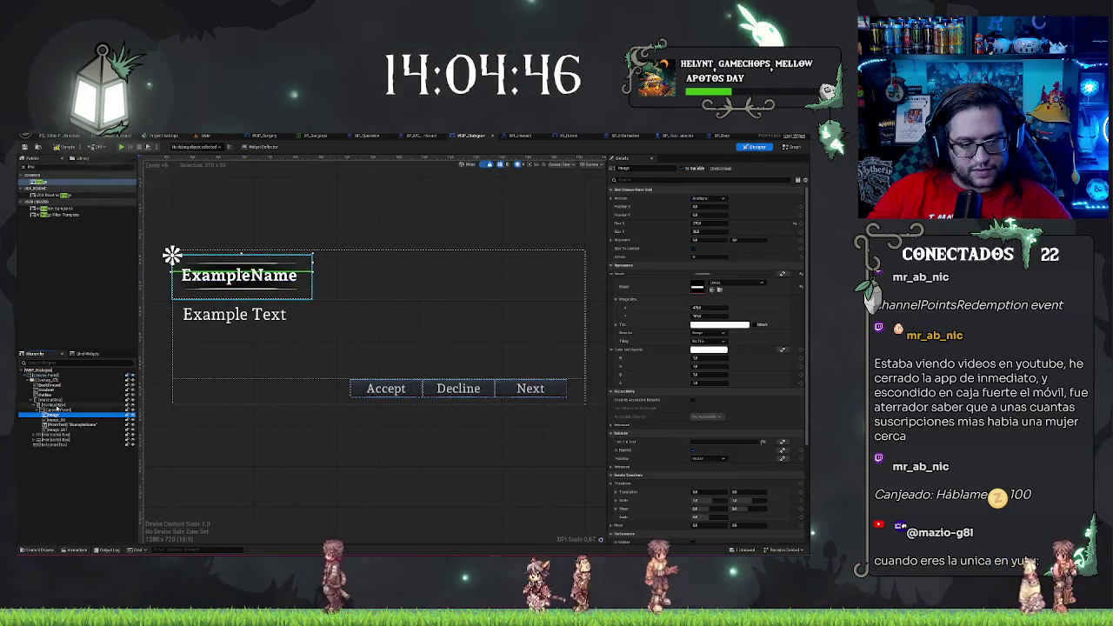
{"action": "left_click", "coordinate": [65, 424]}
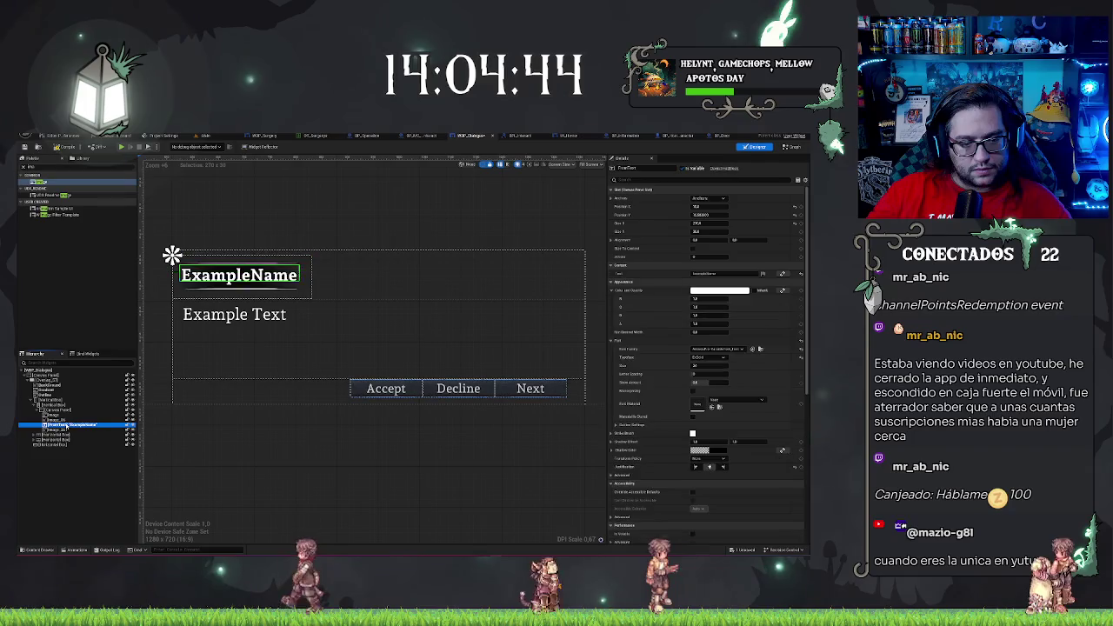
{"action": "key", "text": "BackSpace"}
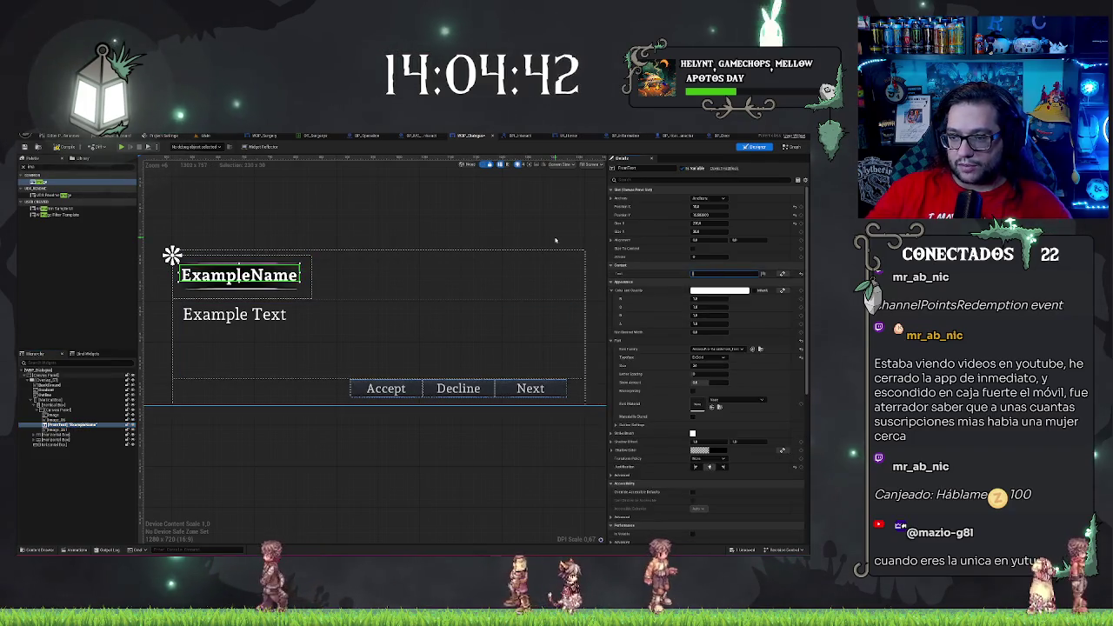
{"action": "type", "text": "hola"}
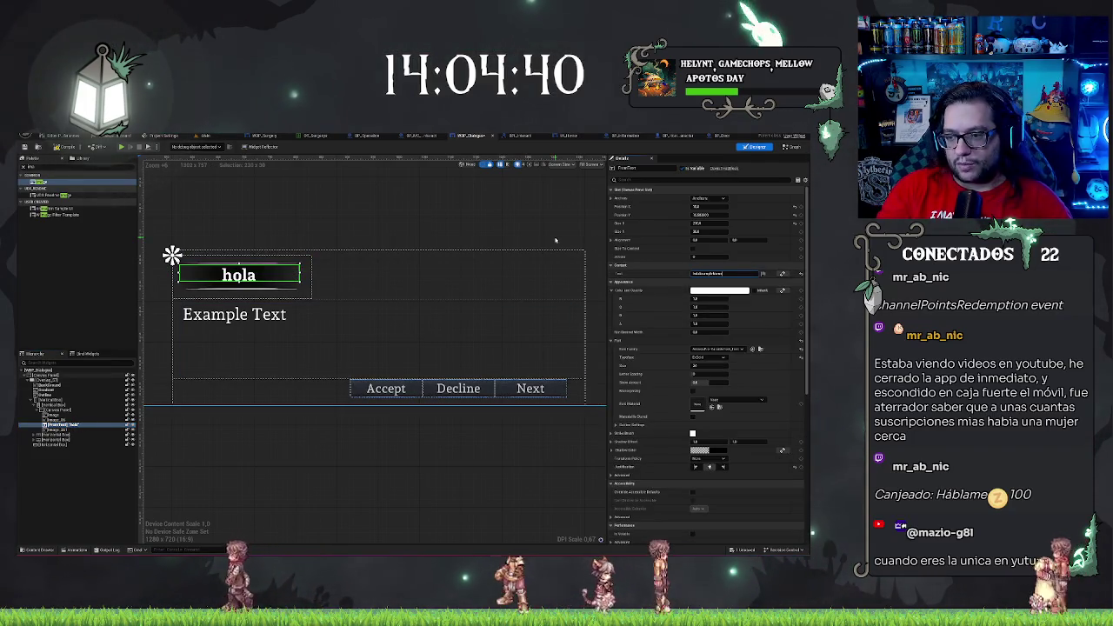
{"action": "key", "text": "ctrl+a"}
{"action": "key", "text": "ctrl+v"}
{"action": "key", "text": "ctrl+v"}
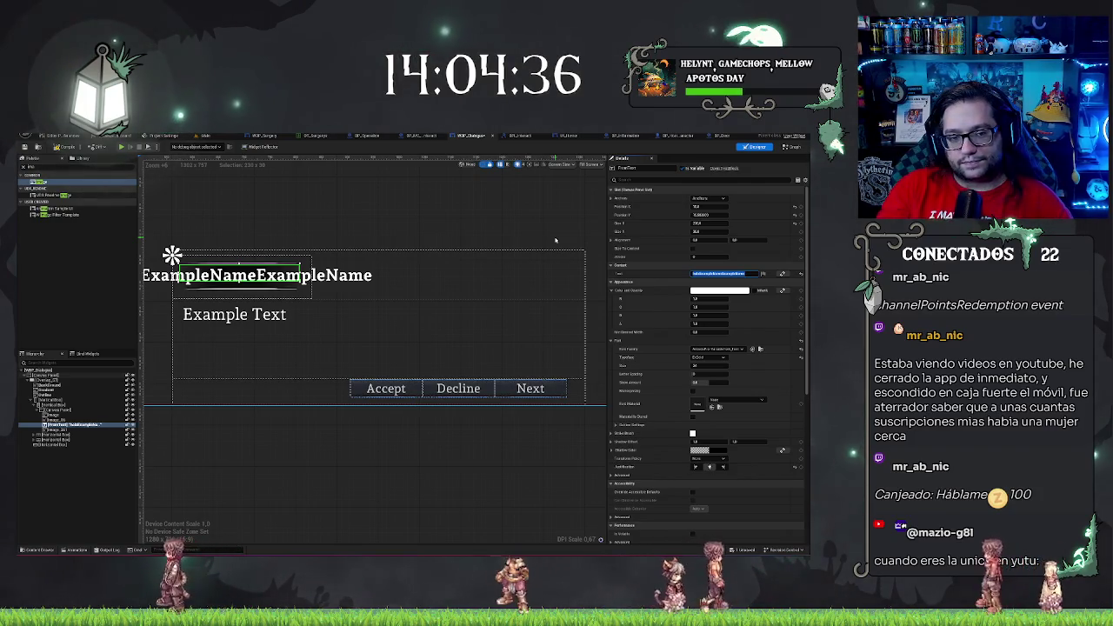
{"action": "key", "text": "ctrl+z"}
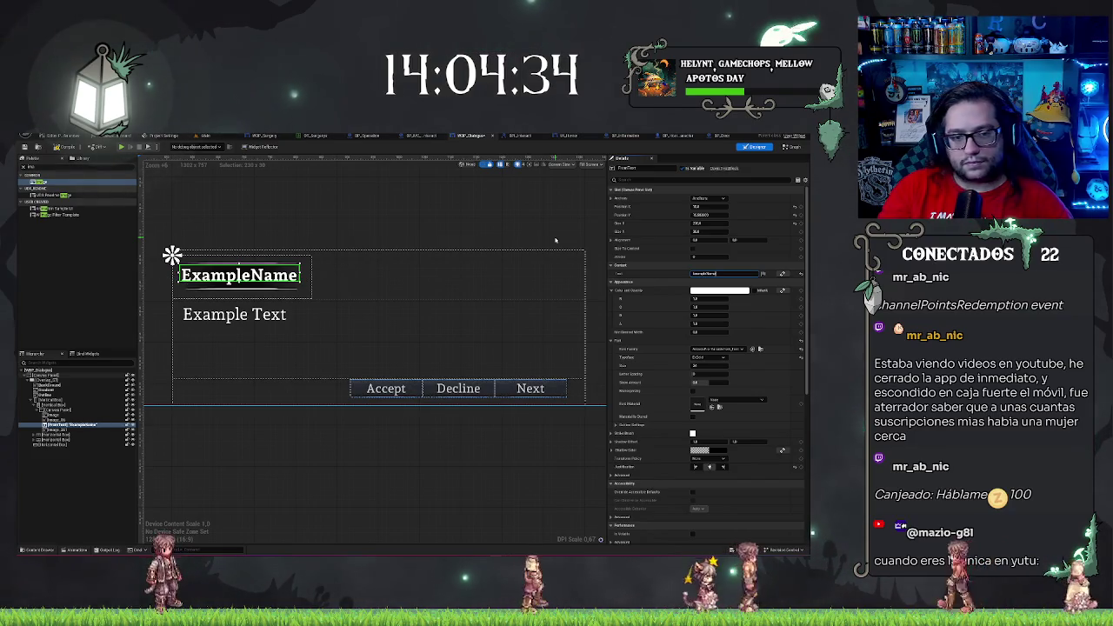
{"action": "left_click", "coordinate": [275, 467]}
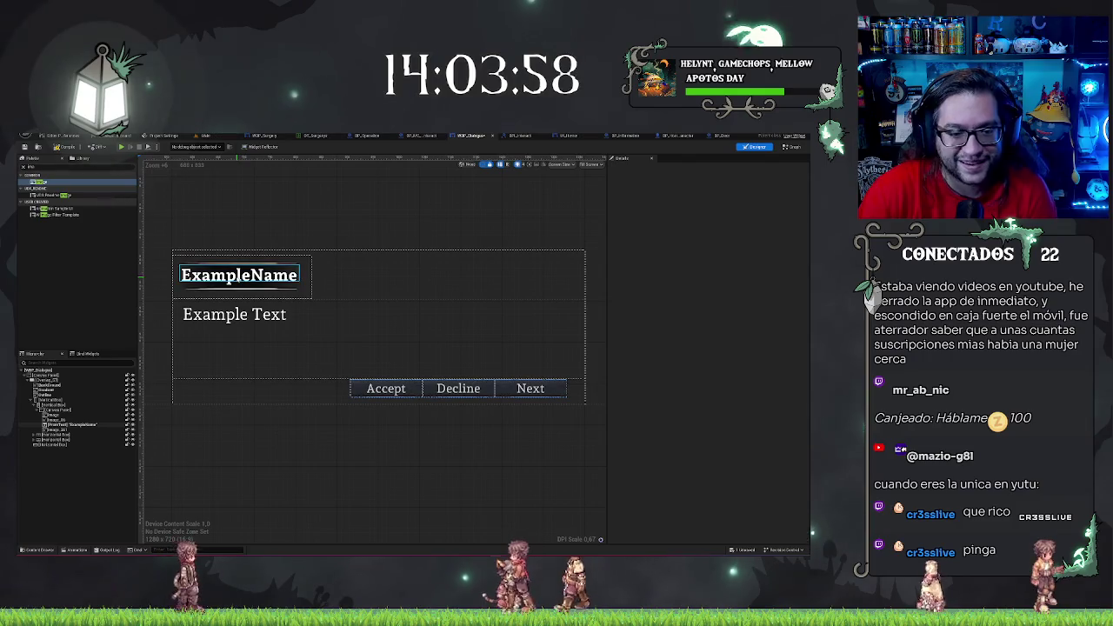
{"action": "scroll", "coordinate": [276, 430], "scroll_direction": "down", "scroll_amount": 1}
{"action": "scroll", "coordinate": [275, 427], "scroll_direction": "up", "scroll_amount": 1}
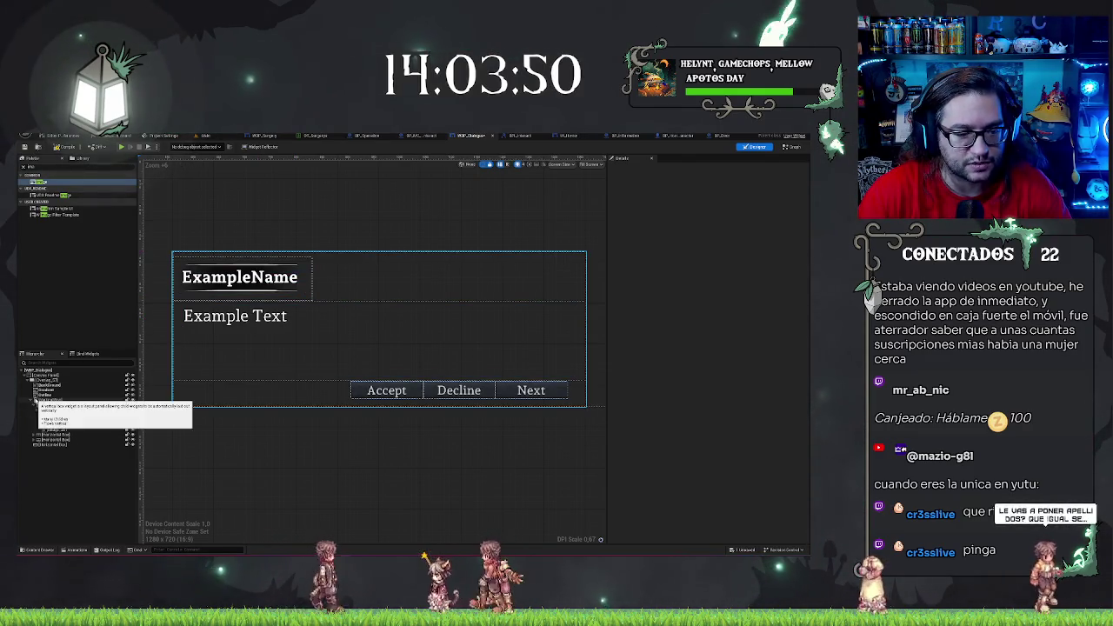
{"action": "left_click", "coordinate": [51, 400]}
{"action": "left_click", "coordinate": [39, 405]}
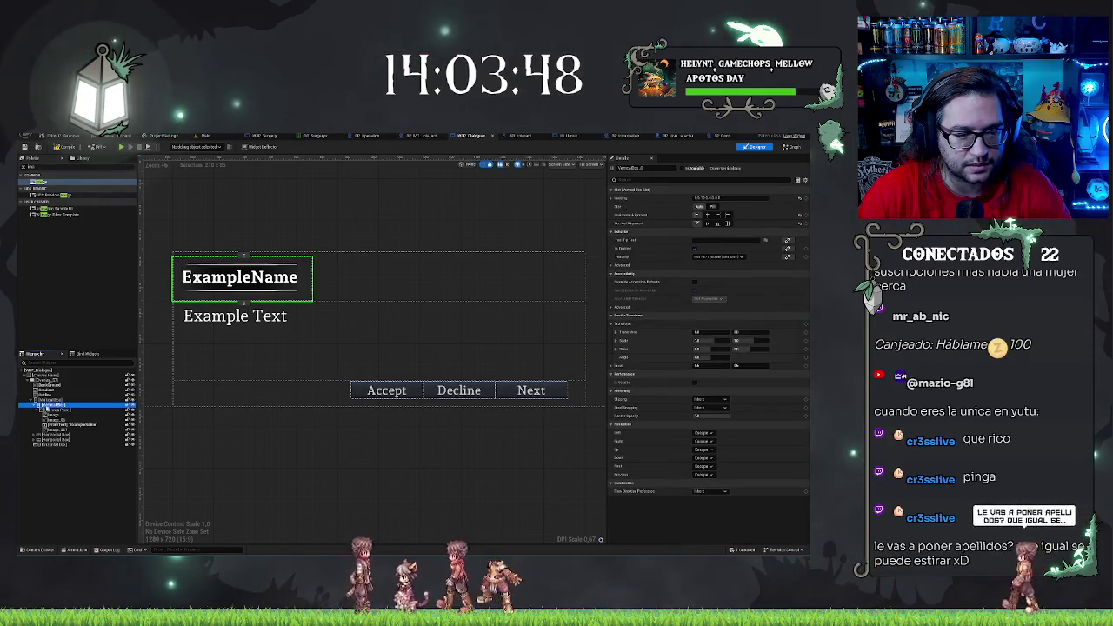
{"action": "left_click", "coordinate": [34, 405]}
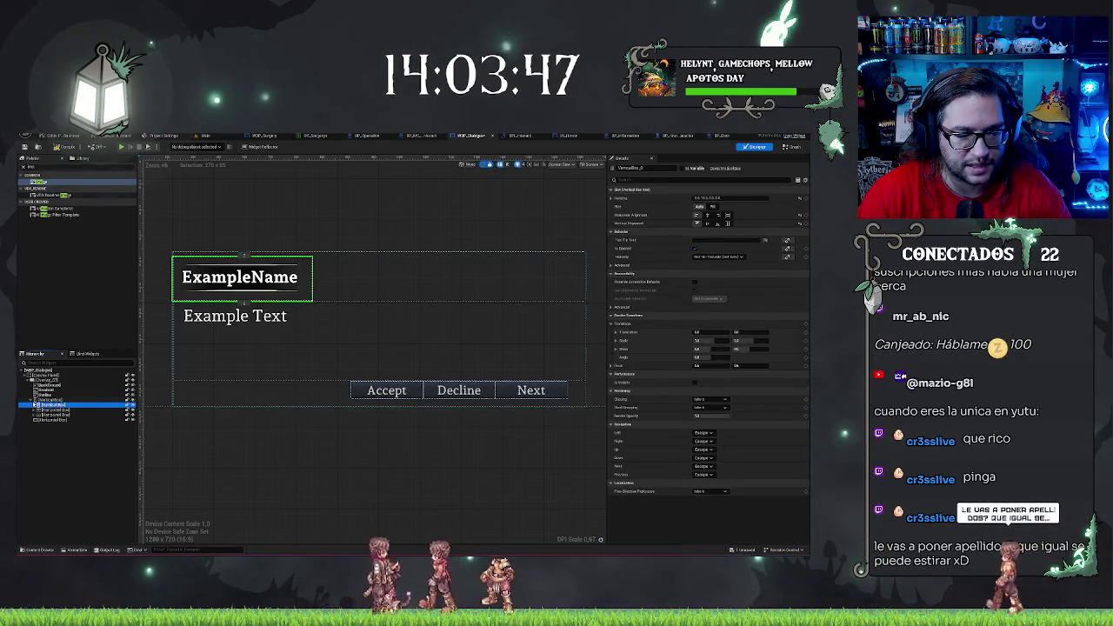
{"action": "left_click", "coordinate": [48, 410]}
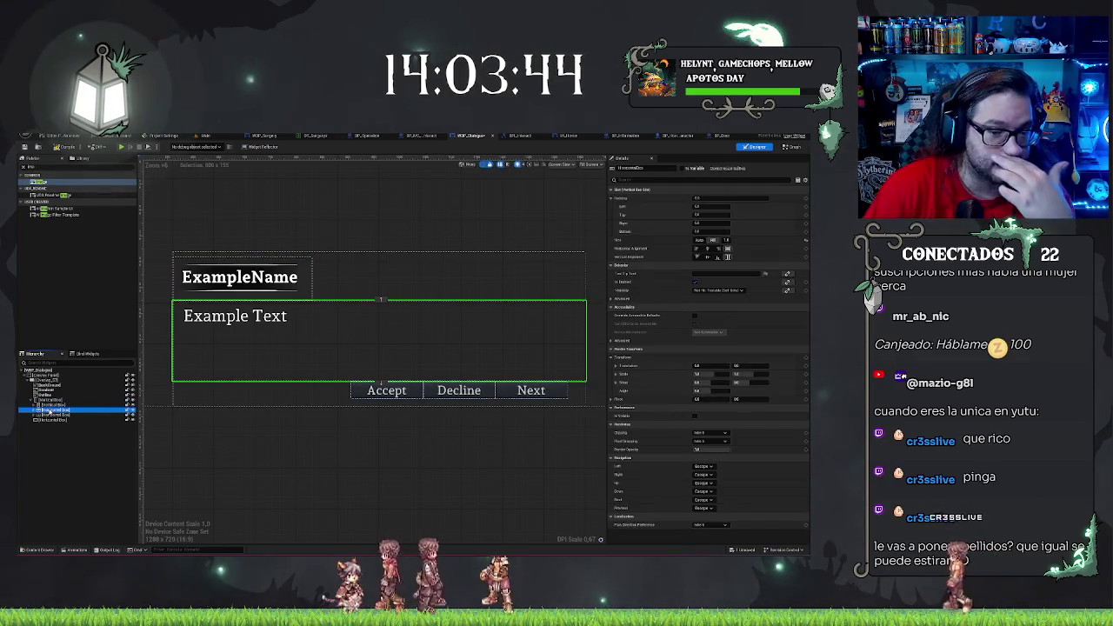
{"action": "left_click", "coordinate": [52, 415]}
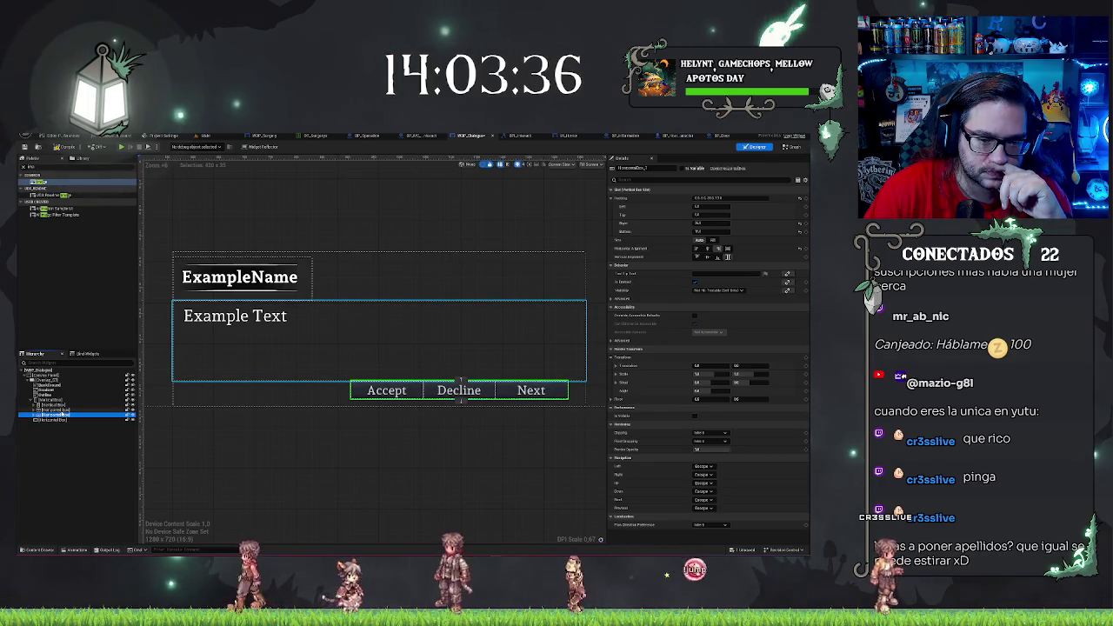
{"action": "left_click", "coordinate": [61, 409]}
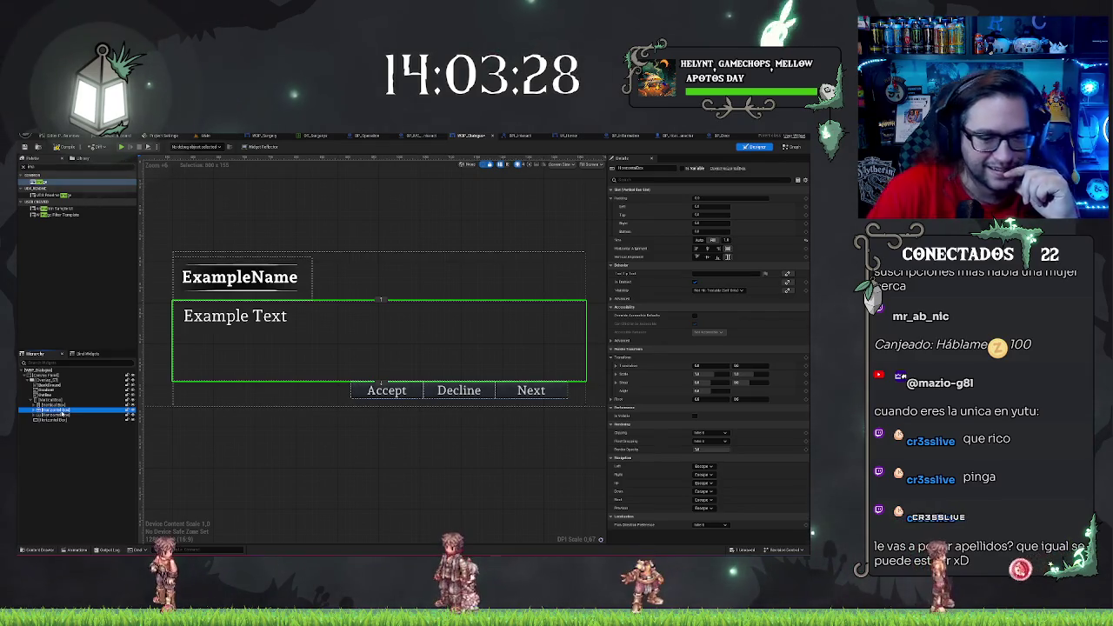
{"action": "left_click", "coordinate": [33, 415]}
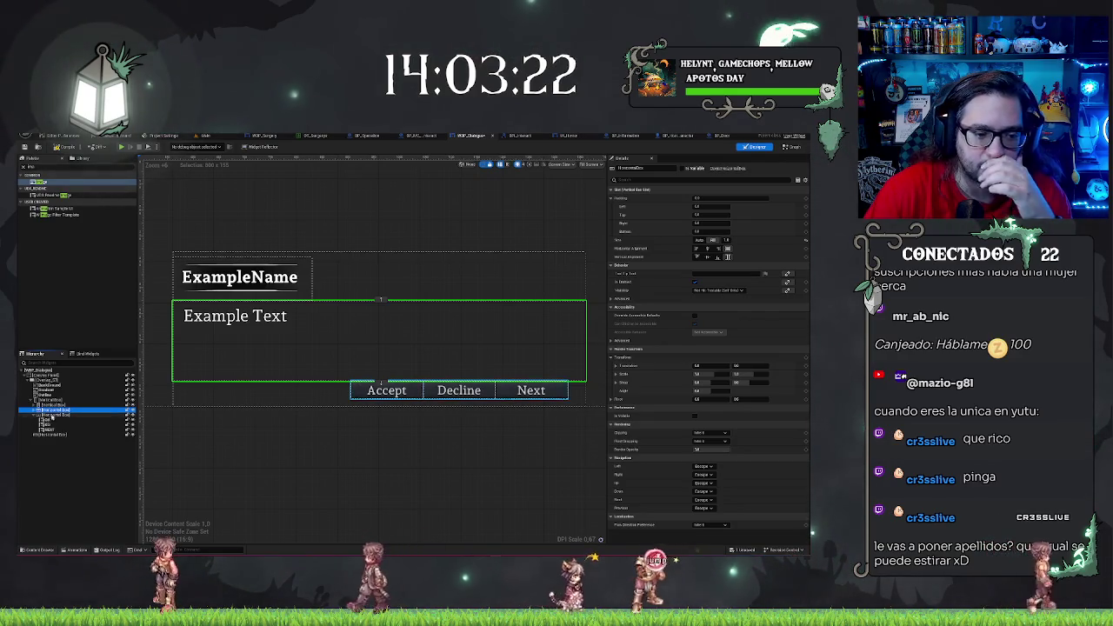
{"action": "left_click", "coordinate": [34, 415]}
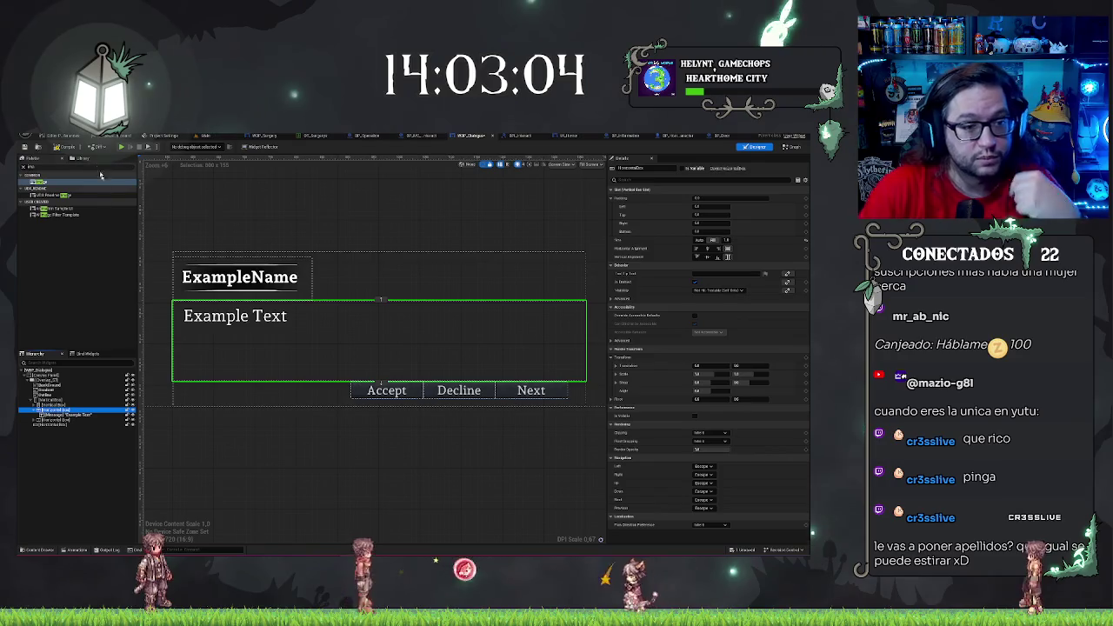
{"action": "left_click", "coordinate": [48, 180]}
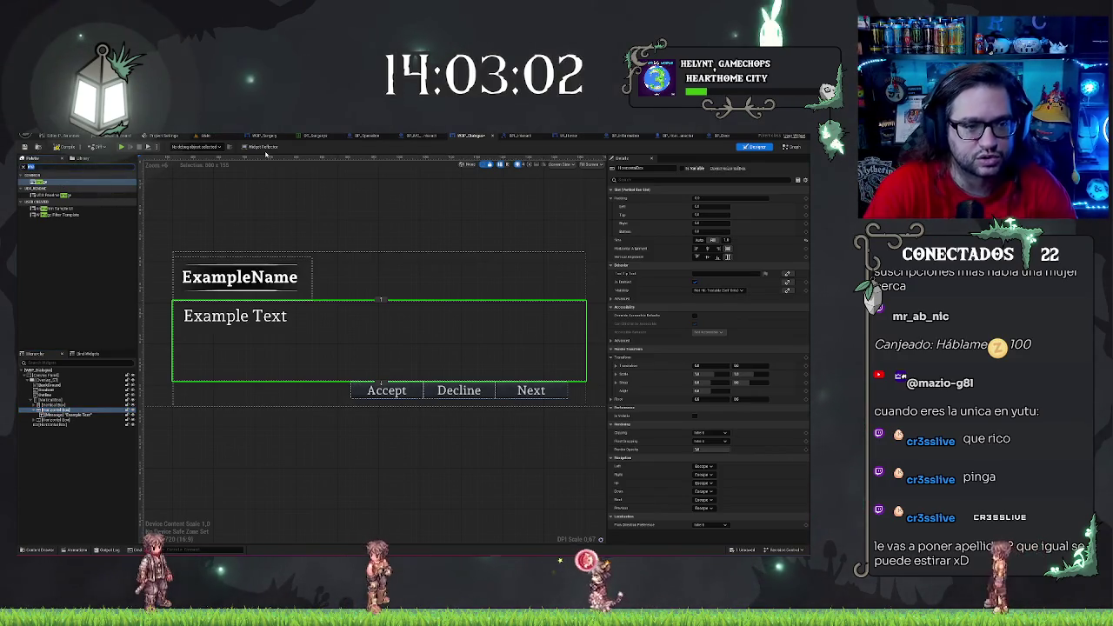
Add a Canvas Panel, move Example Text and the button row into it, and add a Vertical Box
{"action": "type", "text": "canvas"}
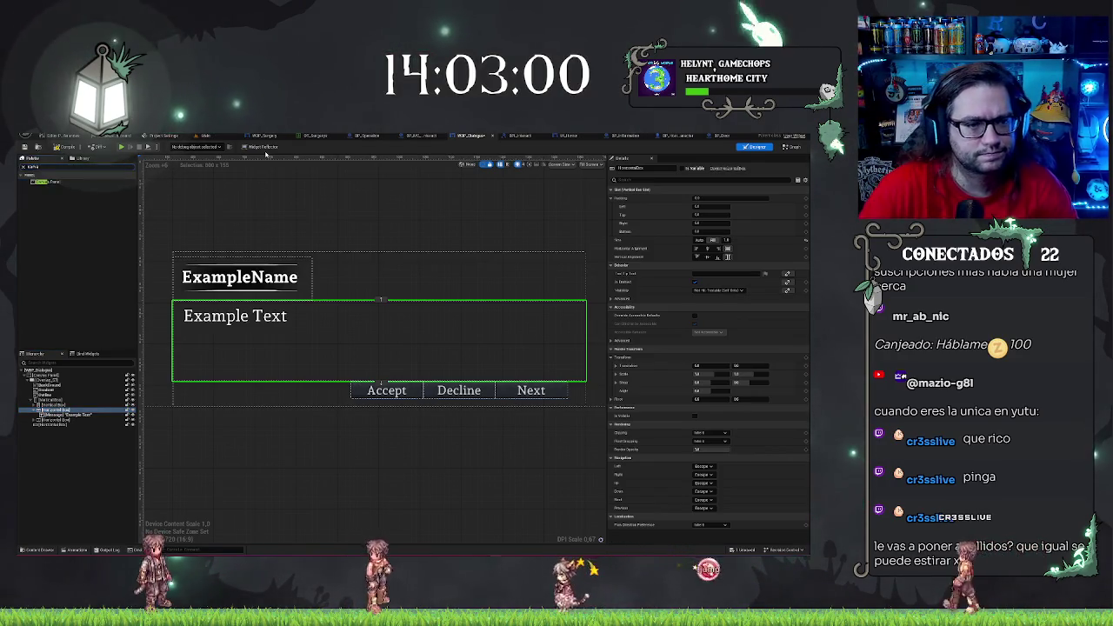
{"action": "left_click_drag", "start_coordinate": [43, 182], "coordinate": [80, 425]}
{"action": "left_click", "coordinate": [65, 414]}
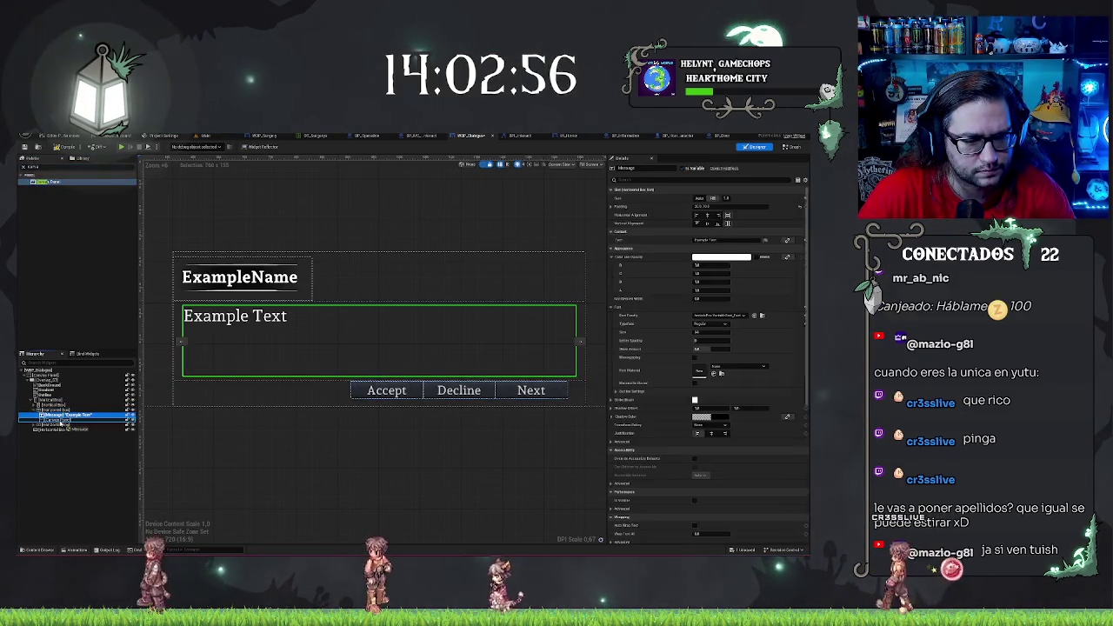
{"action": "left_click_drag", "start_coordinate": [63, 420], "coordinate": [61, 411]}
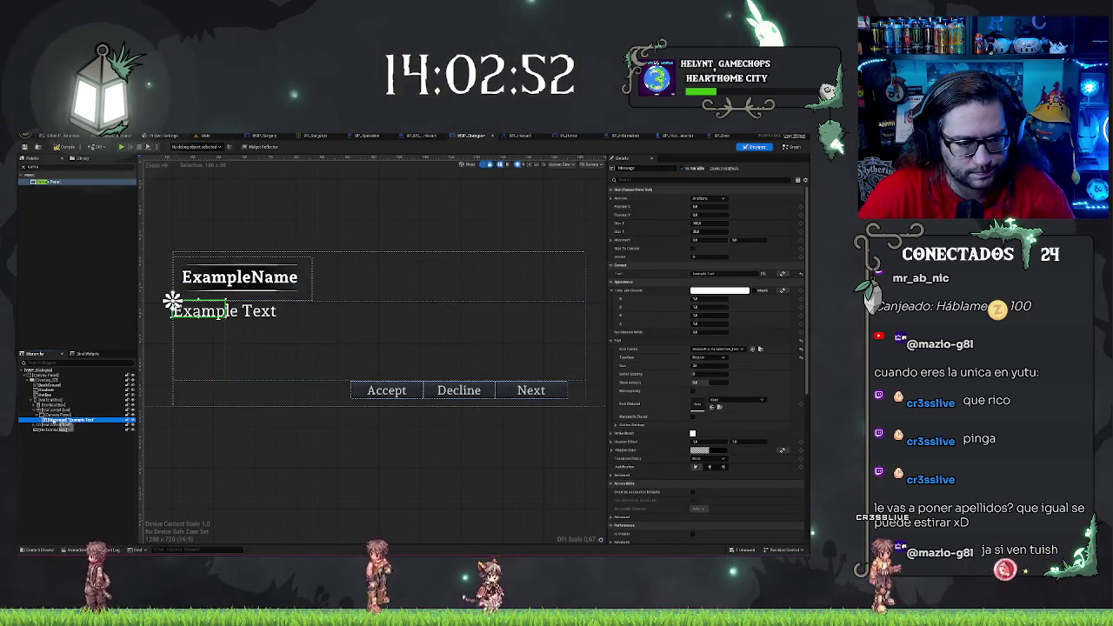
{"action": "left_click", "coordinate": [41, 429]}
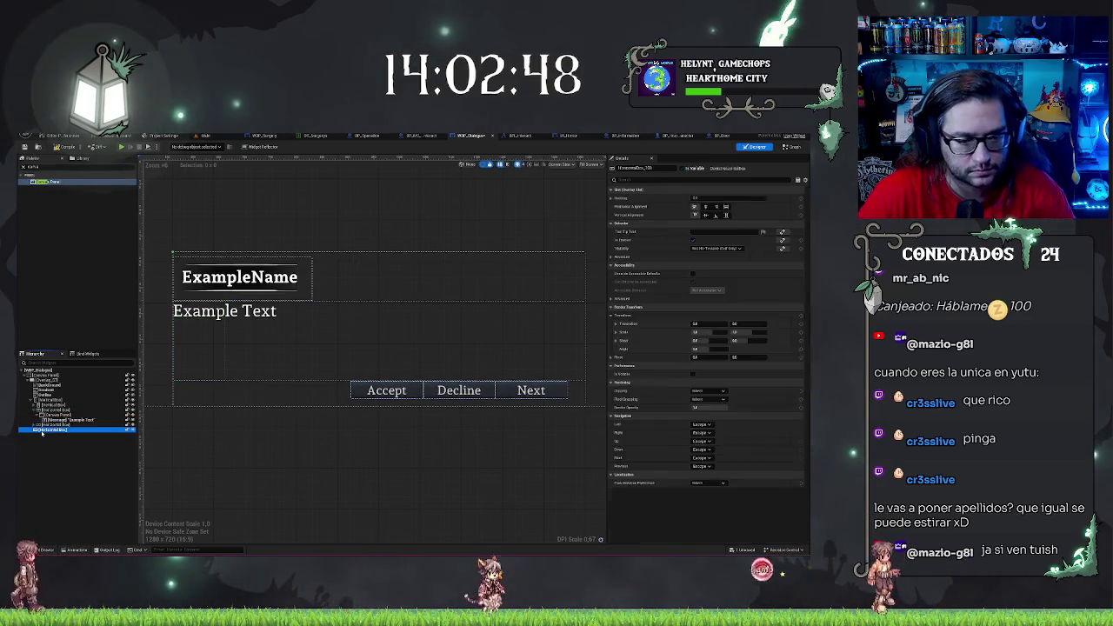
{"action": "left_click_drag", "start_coordinate": [42, 430], "coordinate": [52, 415]}
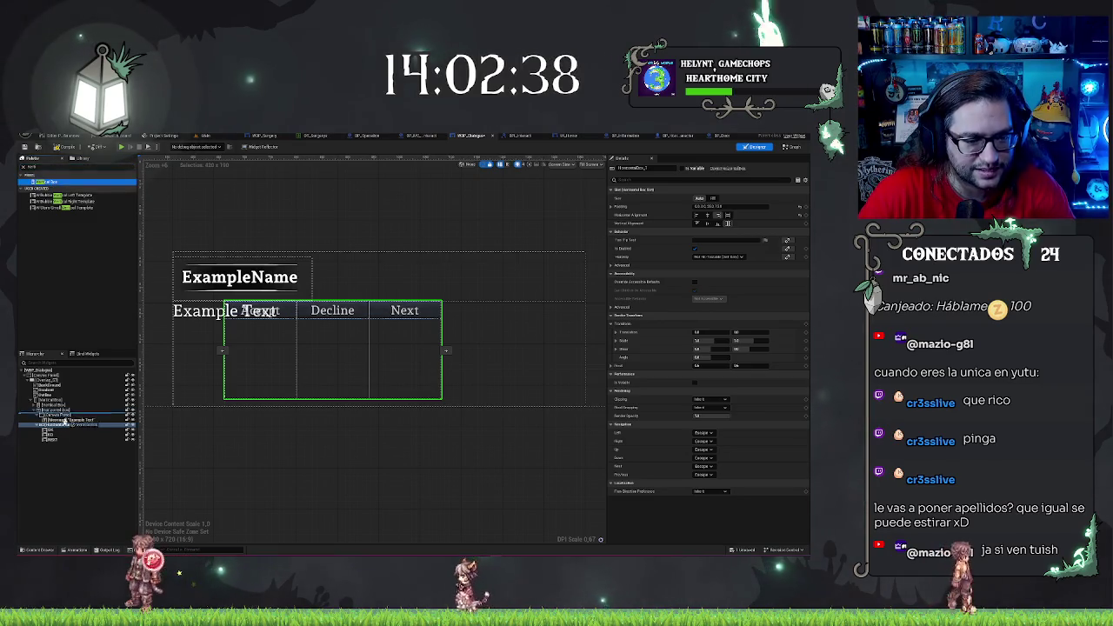
{"action": "left_click_drag", "start_coordinate": [63, 428], "coordinate": [63, 447]}
{"action": "left_click", "coordinate": [61, 442]}
{"action": "left_click", "coordinate": [61, 429], "text": "shift"}
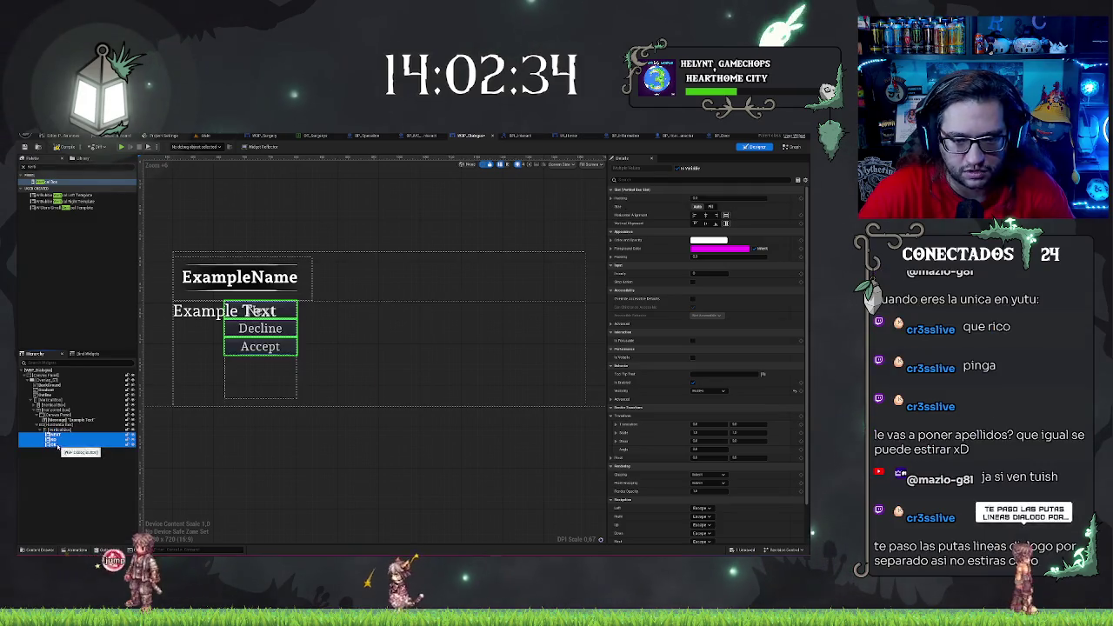
{"action": "left_click", "coordinate": [59, 425]}
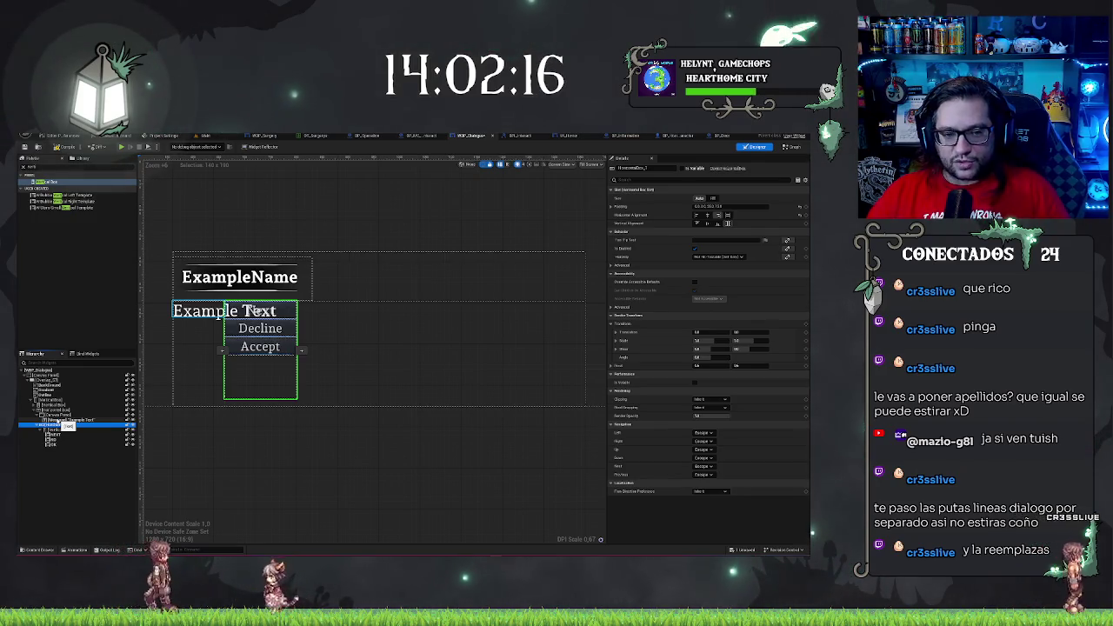
{"action": "left_click", "coordinate": [242, 292]}
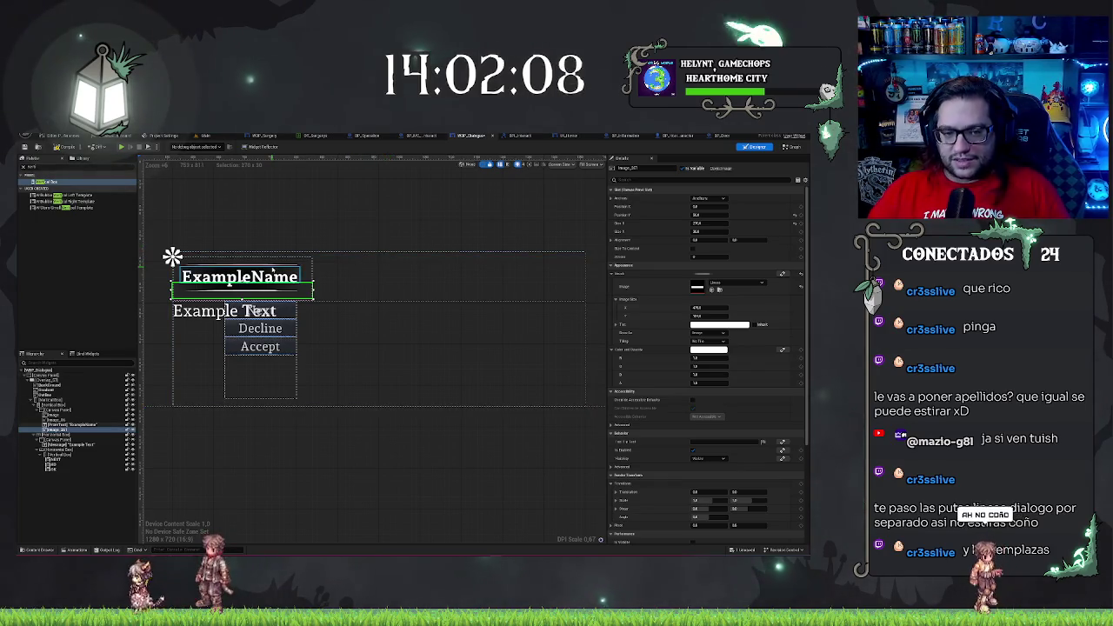
{"action": "left_click", "coordinate": [269, 267]}
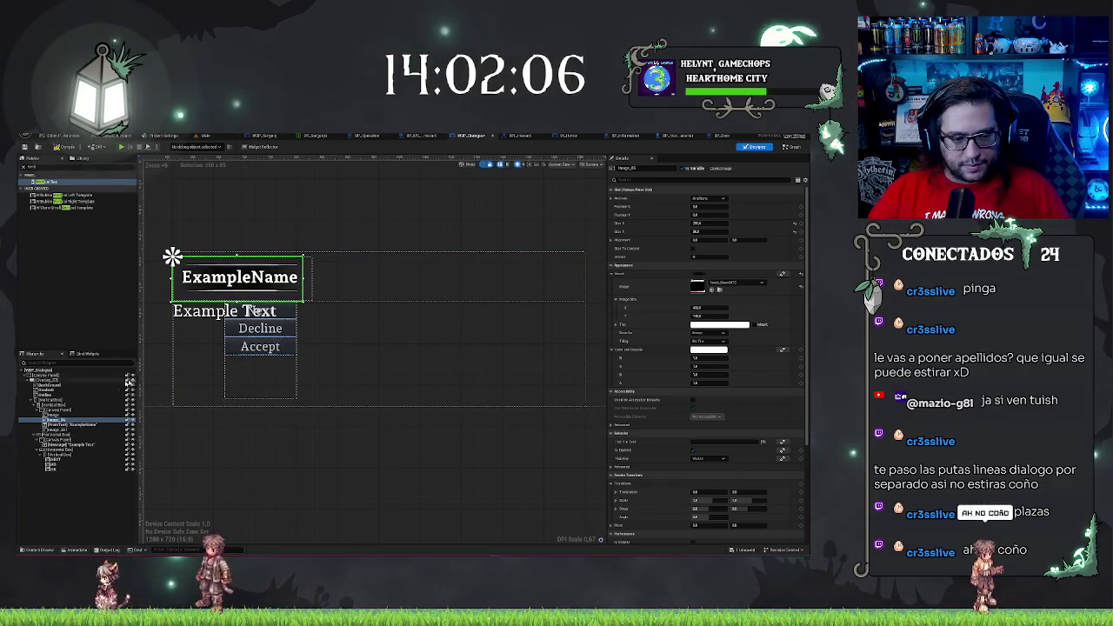
{"action": "left_click", "coordinate": [63, 415]}
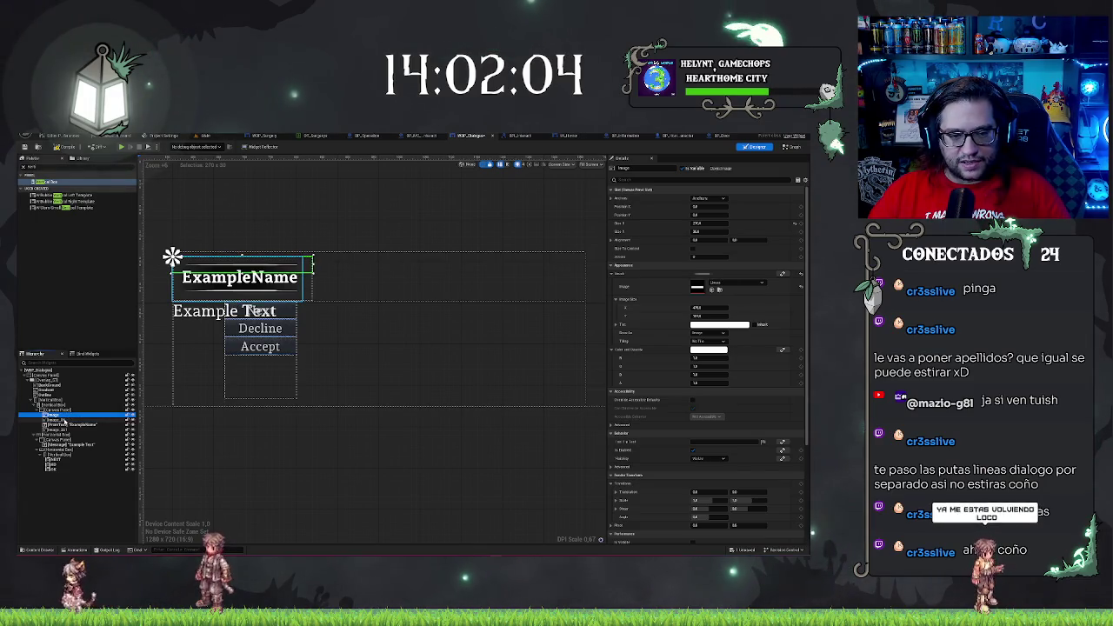
{"action": "left_click", "coordinate": [63, 421]}
{"action": "left_click", "coordinate": [62, 429]}
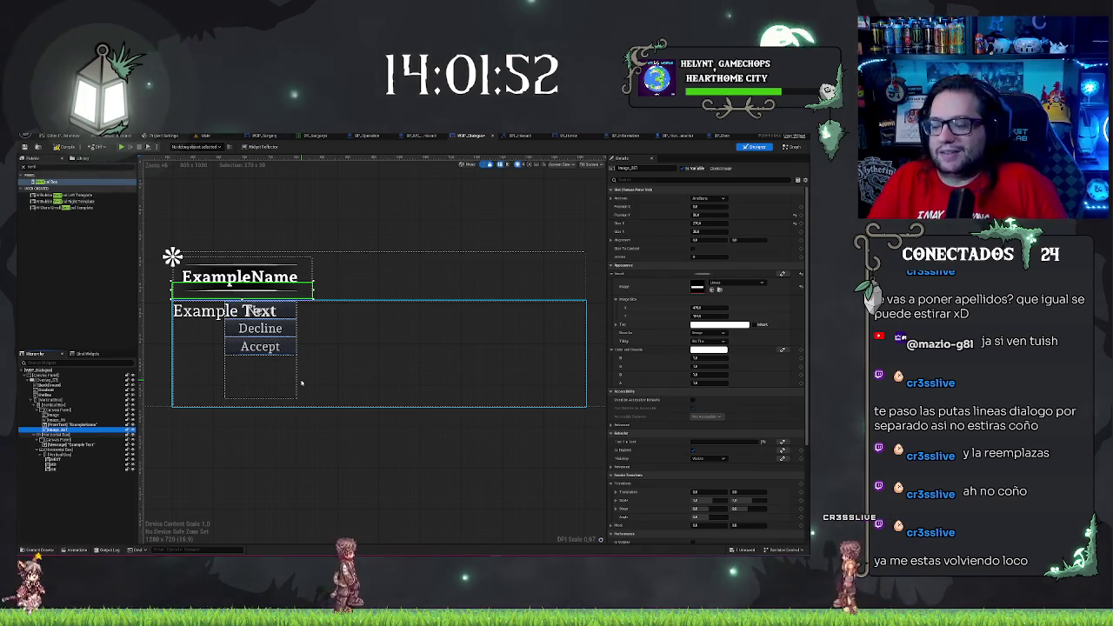
{"action": "left_click", "coordinate": [209, 431]}
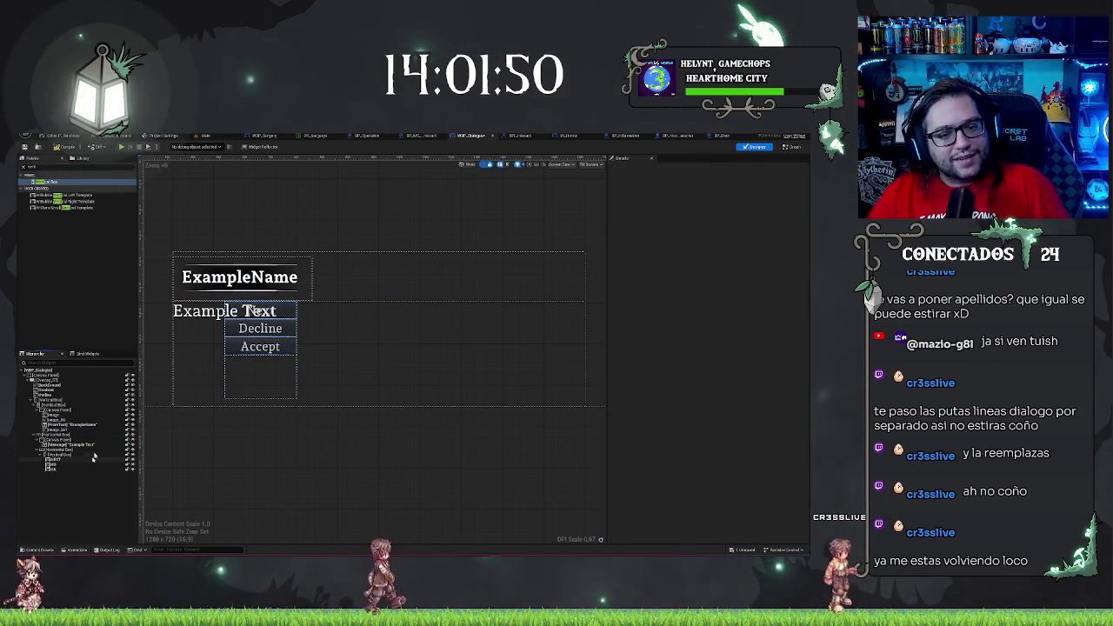
{"action": "left_click", "coordinate": [63, 440]}
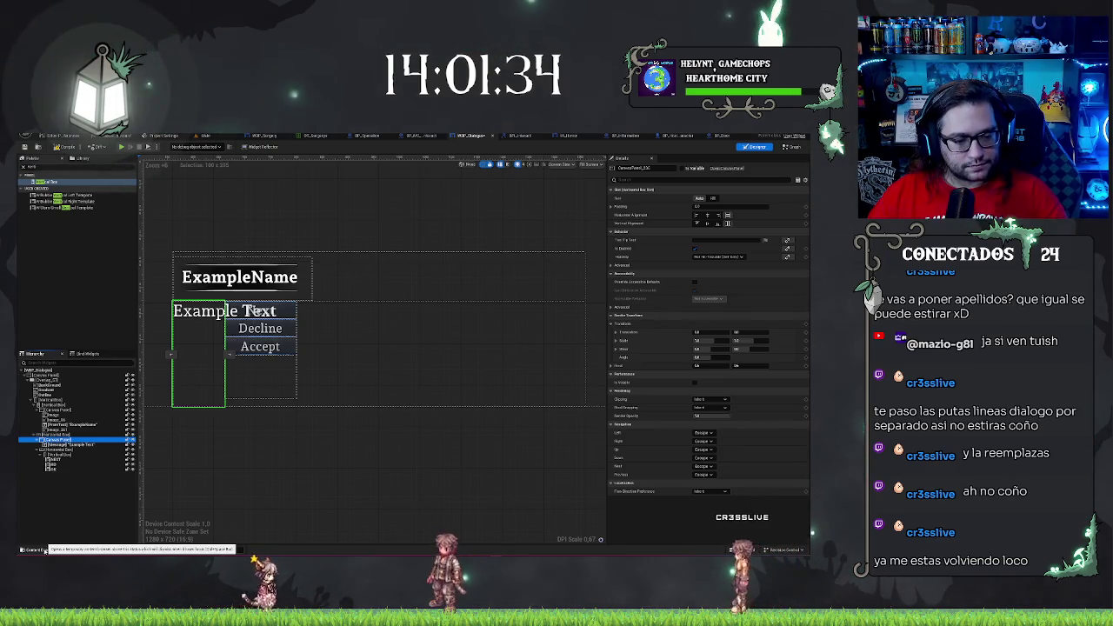
Add an Image to the text's Canvas Panel, assign it the Dialogo texture, and widen it
{"action": "left_click", "coordinate": [44, 550]}
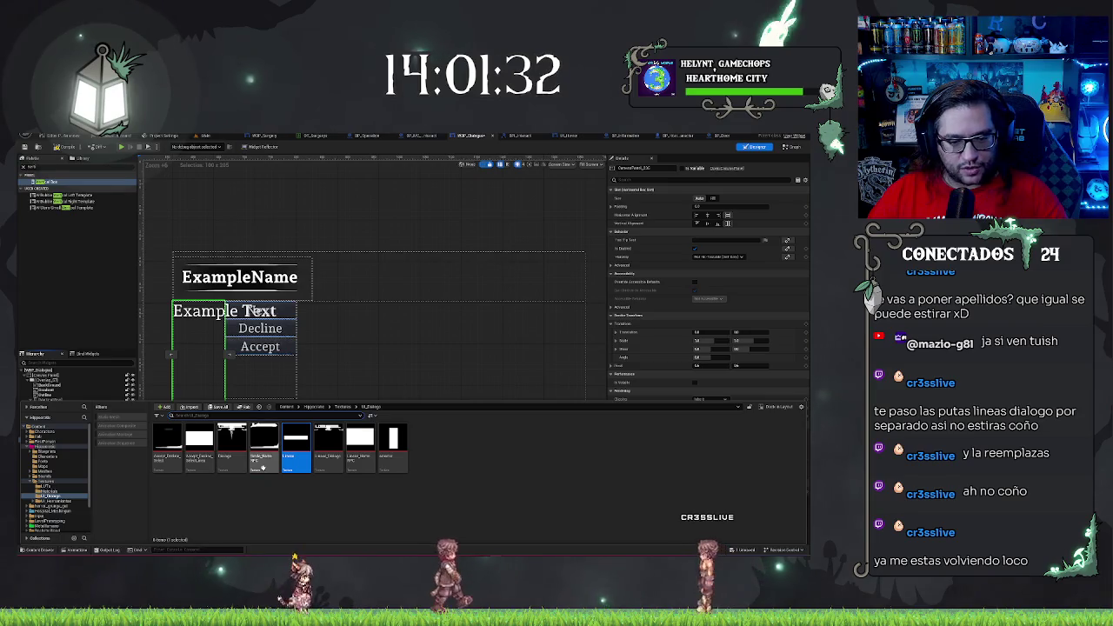
{"action": "left_click", "coordinate": [42, 178]}
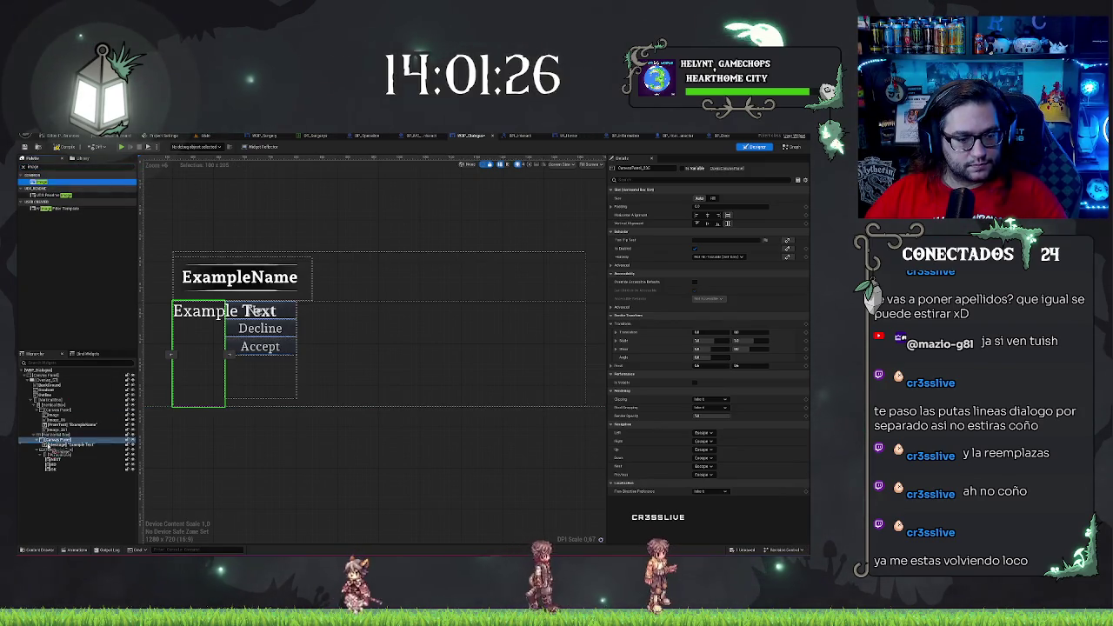
{"action": "left_click_drag", "start_coordinate": [43, 181], "coordinate": [81, 445]}
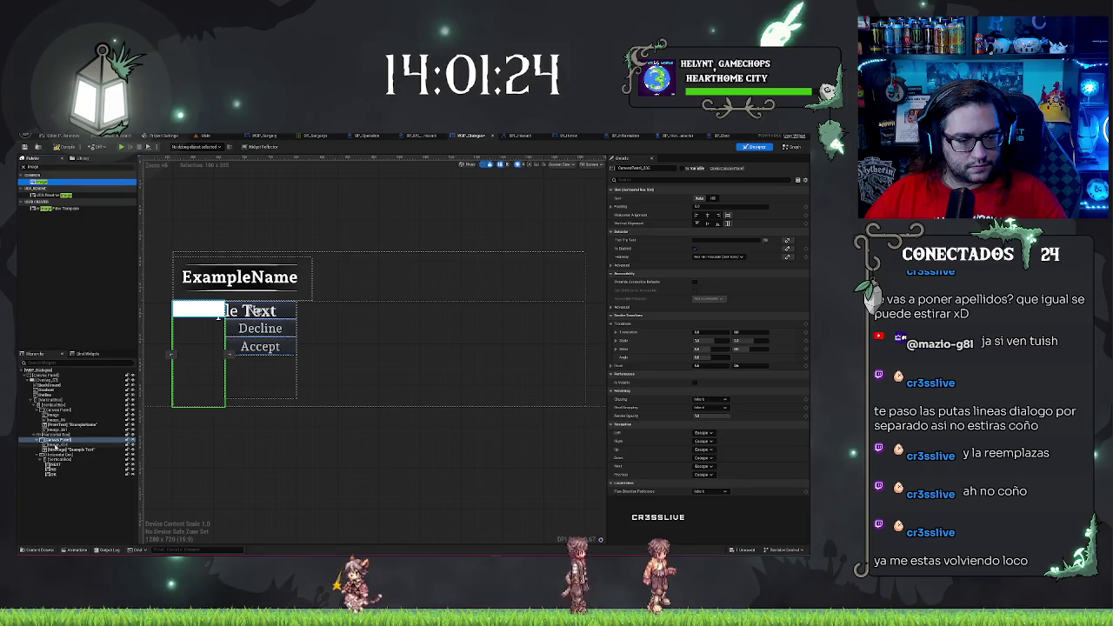
{"action": "left_click", "coordinate": [61, 447]}
{"action": "key", "text": "ctrl+space"}
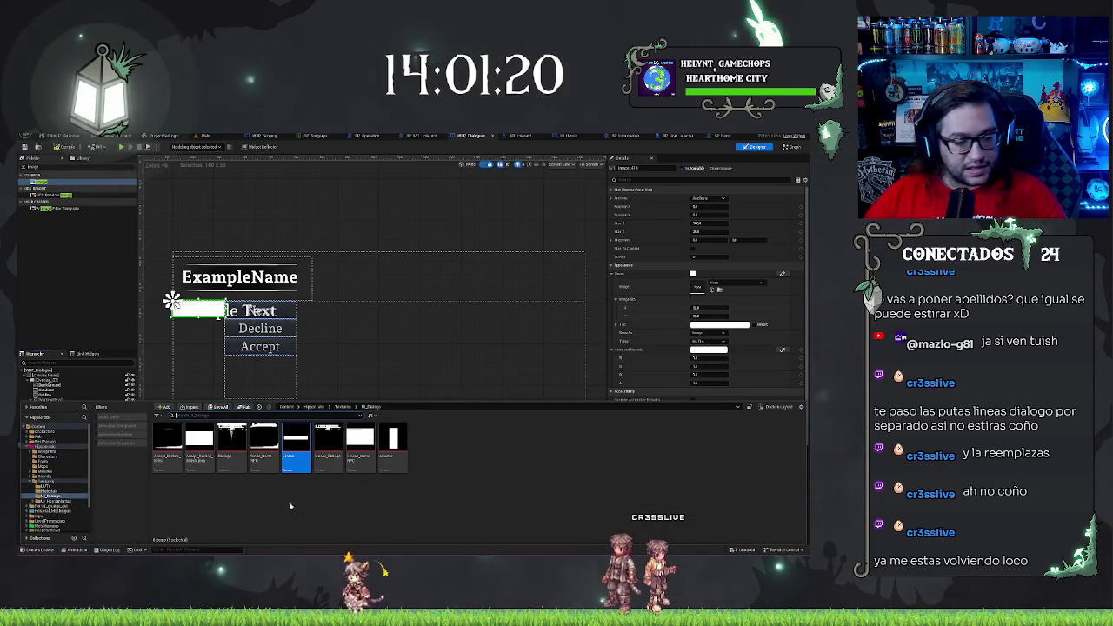
{"action": "left_click", "coordinate": [224, 457]}
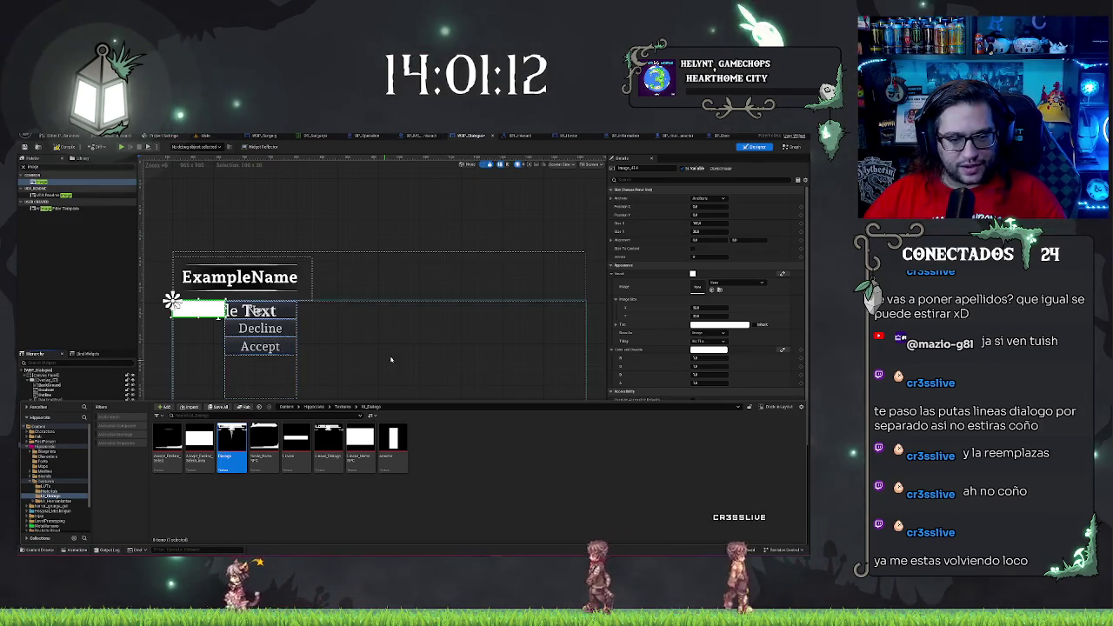
{"action": "left_click", "coordinate": [257, 311]}
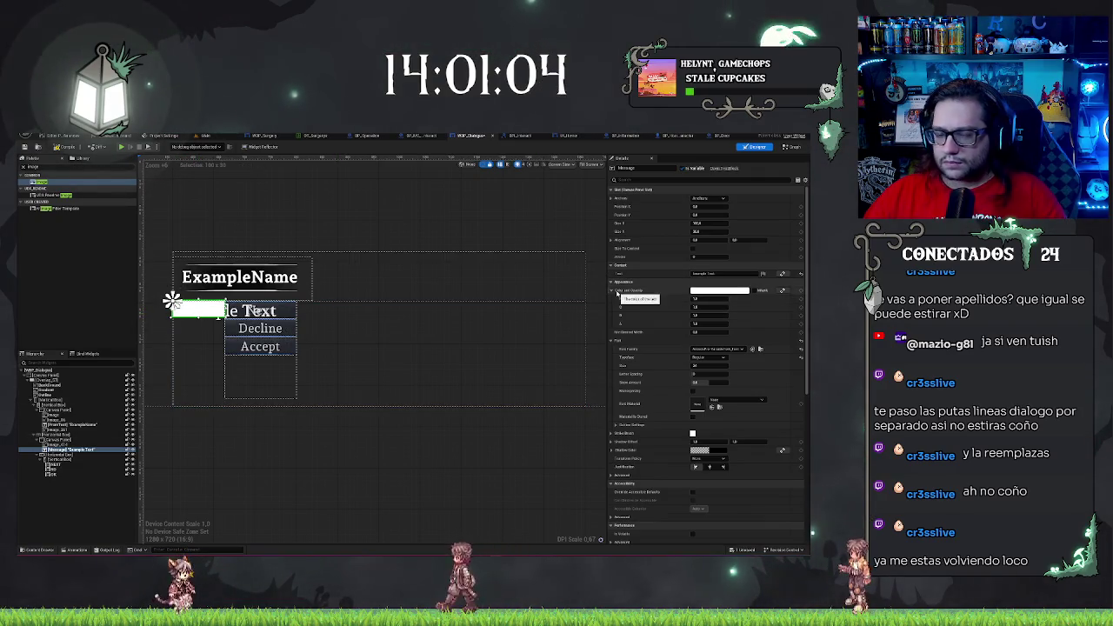
{"action": "left_click", "coordinate": [93, 445]}
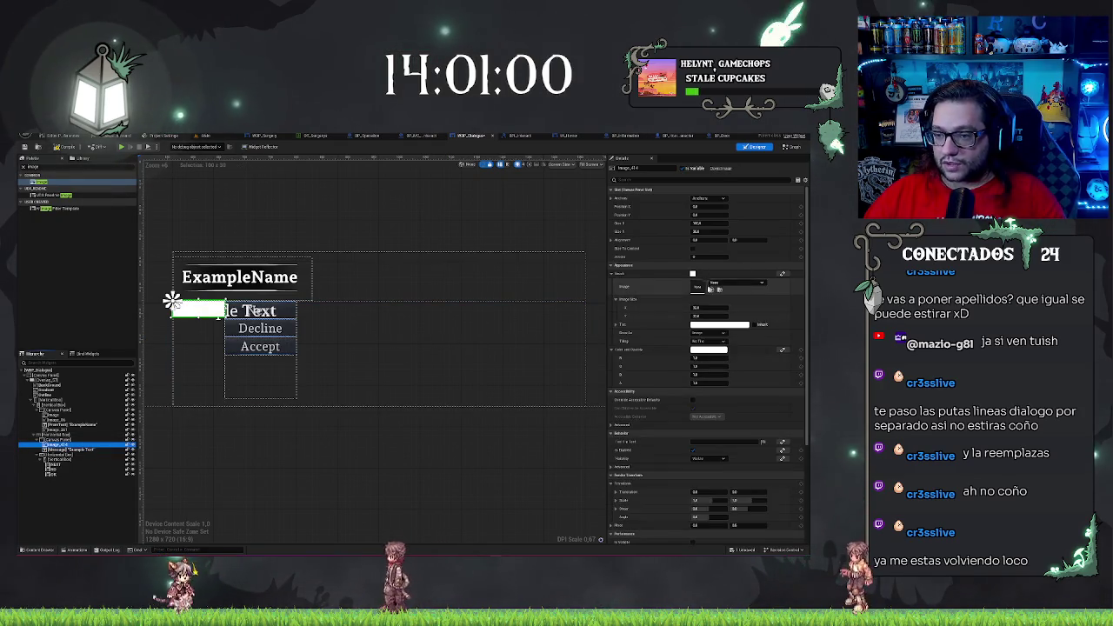
{"action": "left_click", "coordinate": [711, 291]}
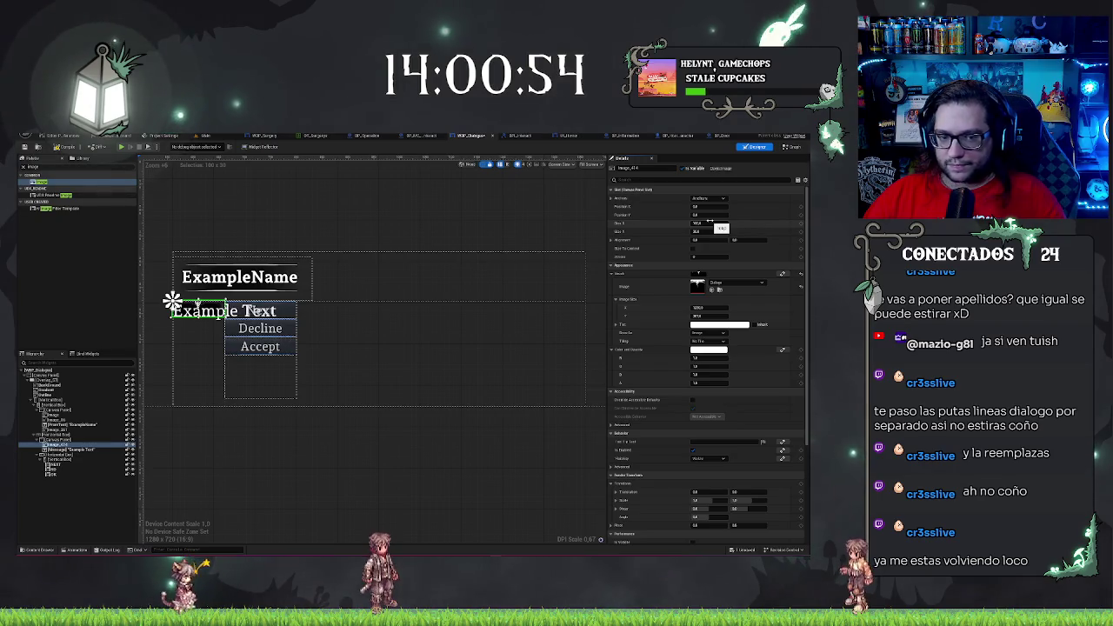
{"action": "mouse_move", "coordinate": [709, 224]}
{"action": "left_mouse_down"}
{"action": "mouse_move", "coordinate": [739, 223]}
{"action": "mouse_move", "coordinate": [715, 223]}
{"action": "left_mouse_up"}
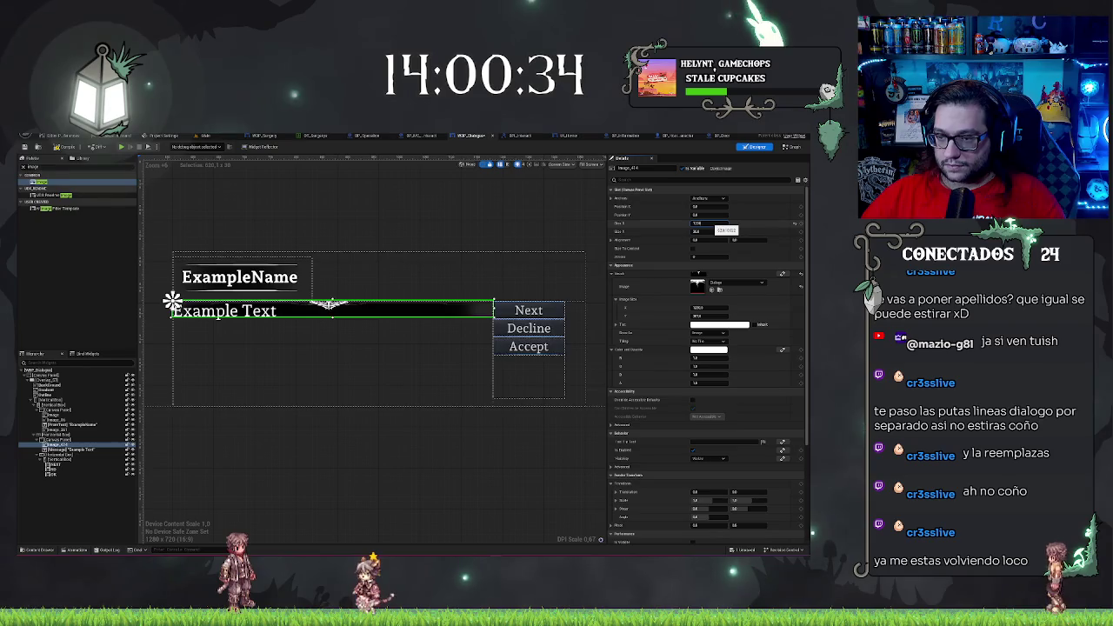
Commit the larger Size X and Size Y so the Dialogo box and winged emblem show fully
{"action": "key", "text": "Tab"}
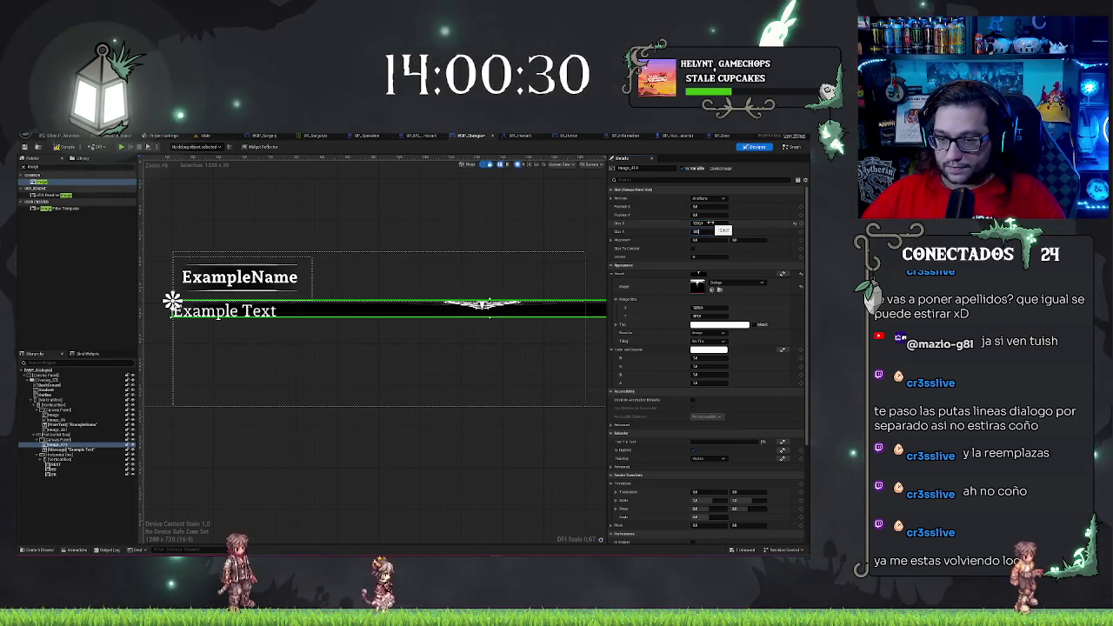
{"action": "key", "text": "Return"}
{"action": "scroll", "coordinate": [365, 356], "scroll_direction": "down", "scroll_amount": 3}
{"action": "scroll", "coordinate": [359, 362], "scroll_direction": "up", "scroll_amount": 1}
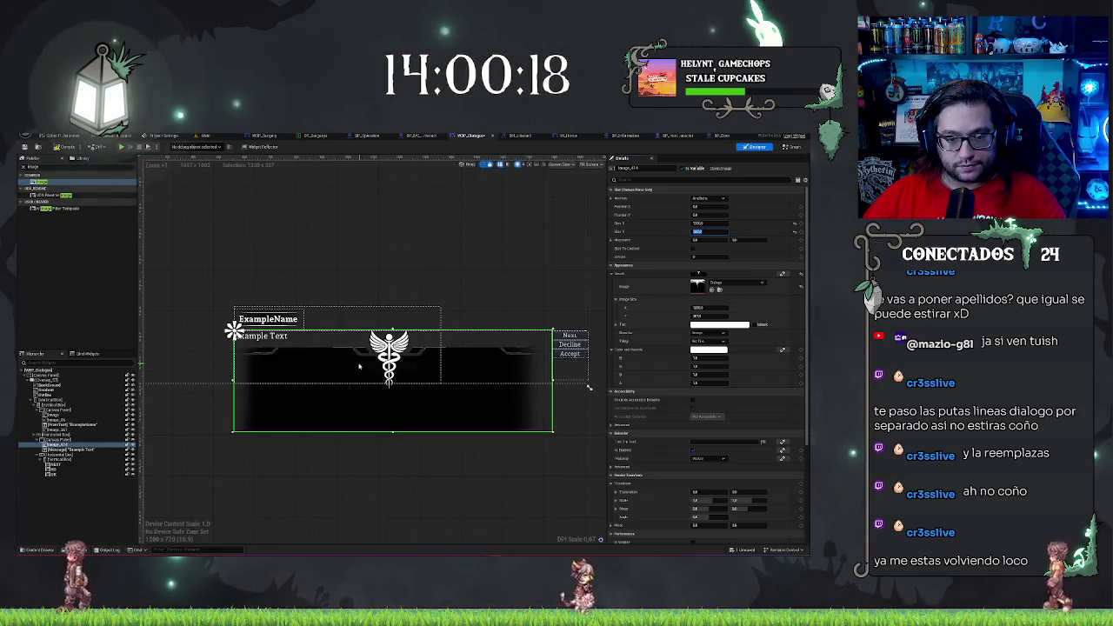
{"action": "scroll", "coordinate": [358, 299], "scroll_direction": "up", "scroll_amount": 2}
{"action": "scroll", "coordinate": [358, 298], "scroll_direction": "down", "scroll_amount": 4}
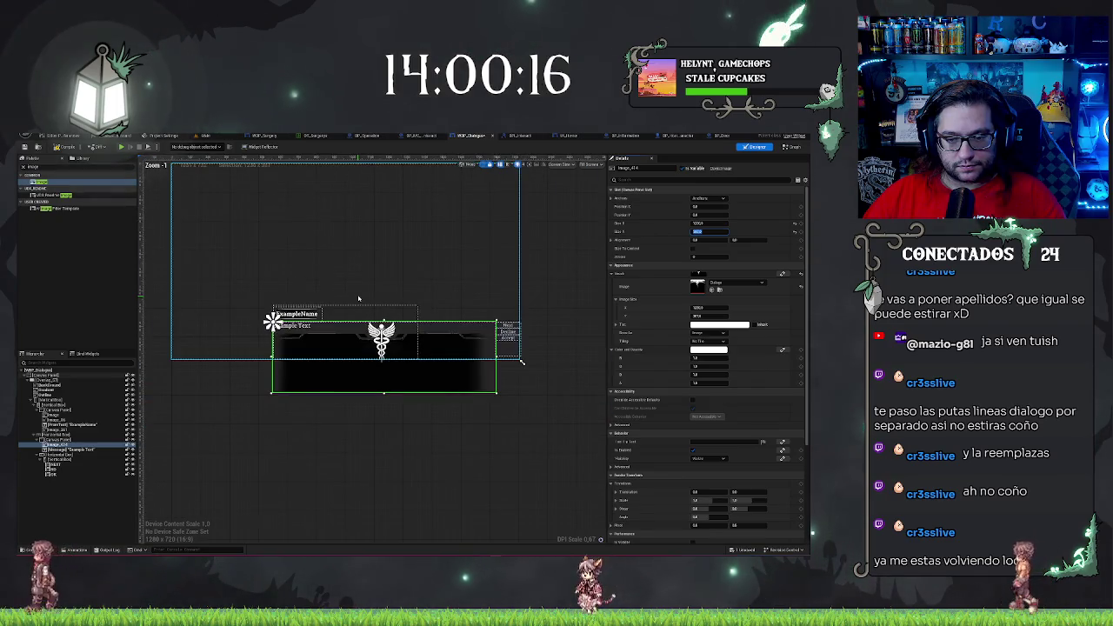
{"action": "scroll", "coordinate": [305, 424], "scroll_direction": "up", "scroll_amount": 2}
{"action": "scroll", "coordinate": [305, 424], "scroll_direction": "down", "scroll_amount": 1}
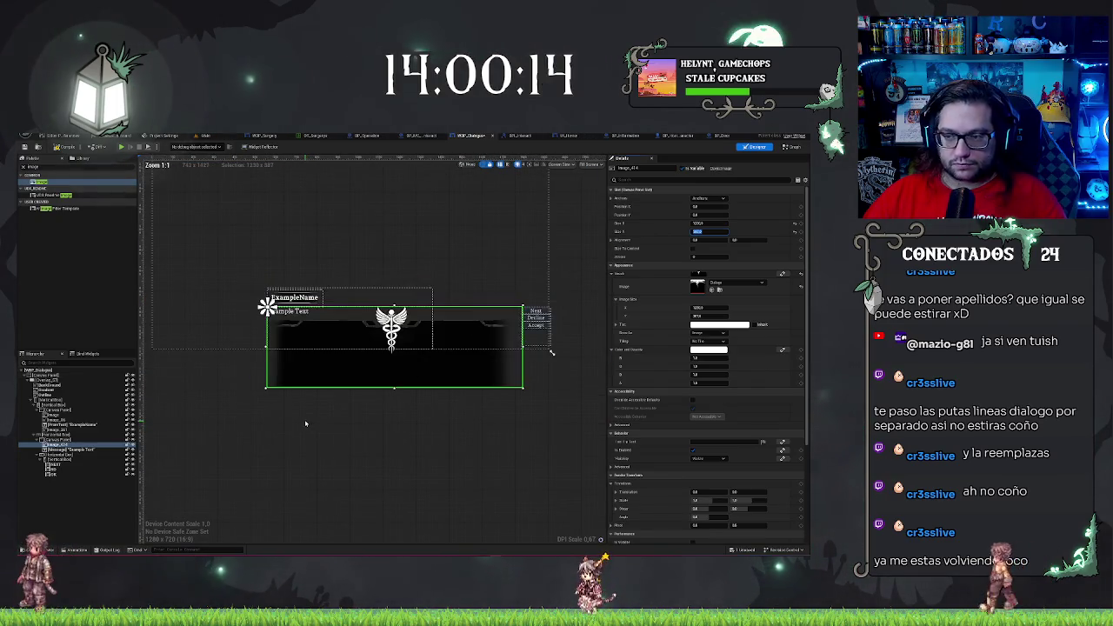
{"action": "left_click", "coordinate": [60, 439]}
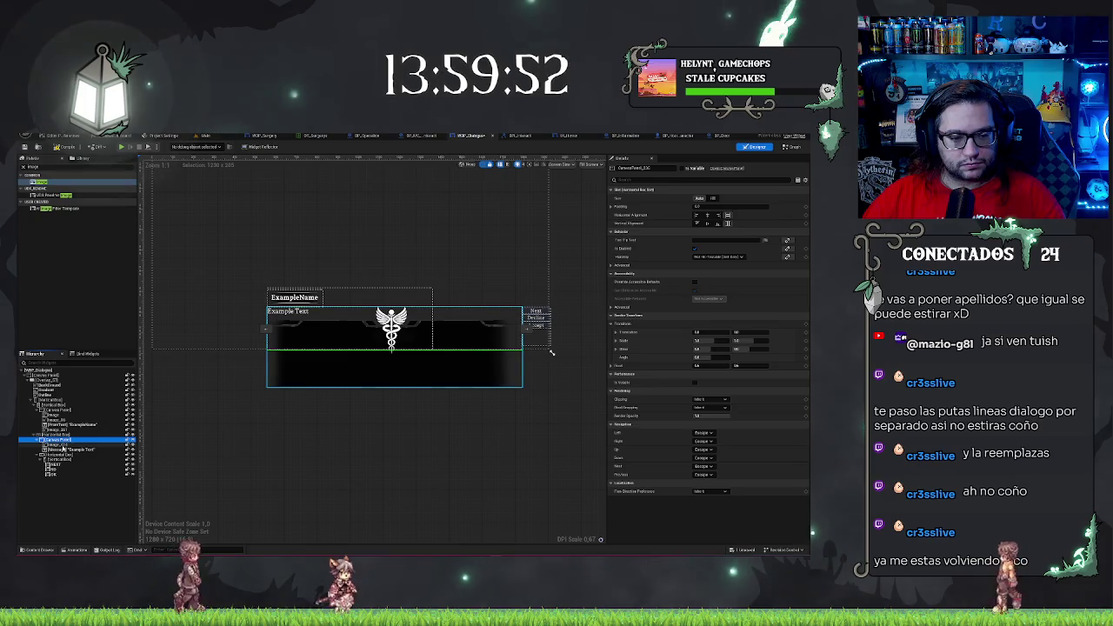
Set the image width to 0 and make its parent panel's slot Size Fill
{"action": "left_click", "coordinate": [74, 447]}
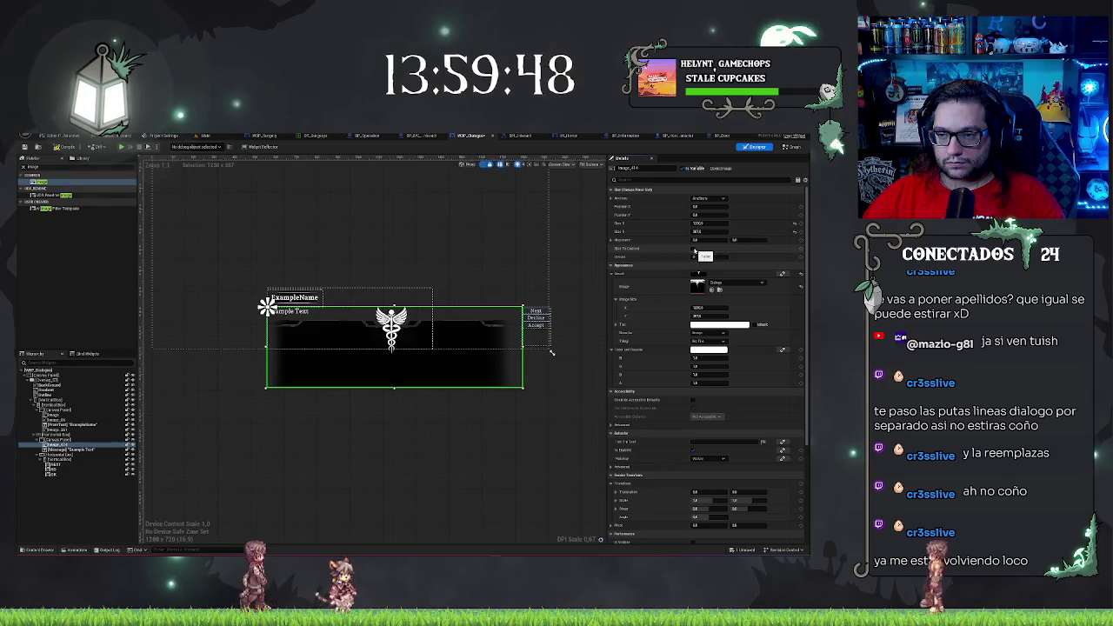
{"action": "left_click", "coordinate": [708, 223]}
{"action": "type", "text": "0"}
{"action": "key", "text": "Return"}
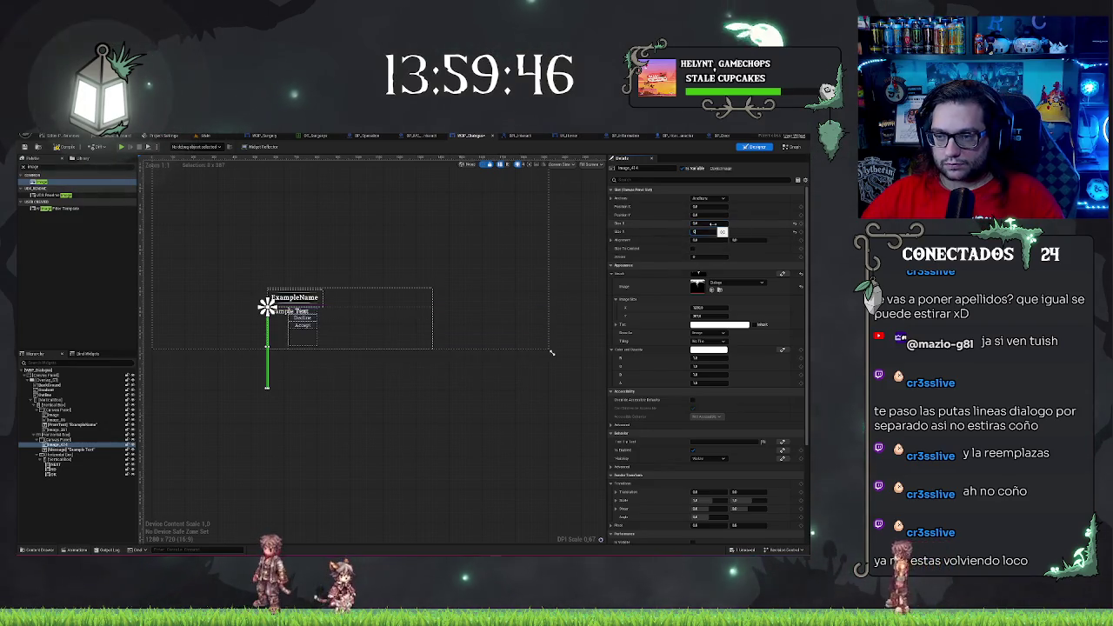
{"action": "left_click", "coordinate": [693, 248]}
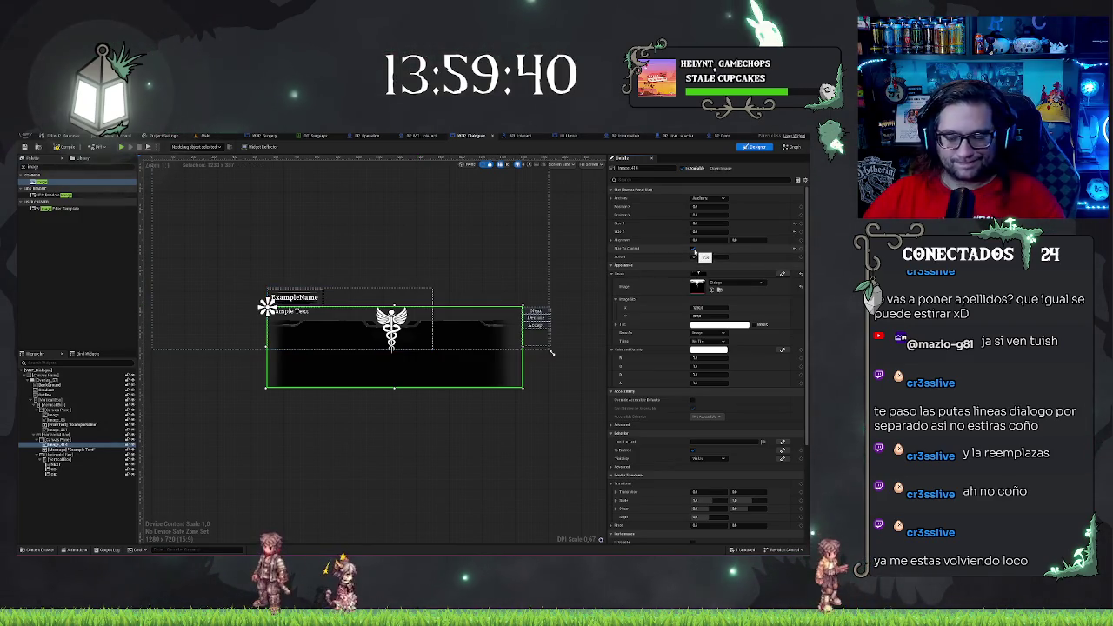
{"action": "left_click", "coordinate": [693, 249]}
{"action": "key", "text": "ctrl+z"}
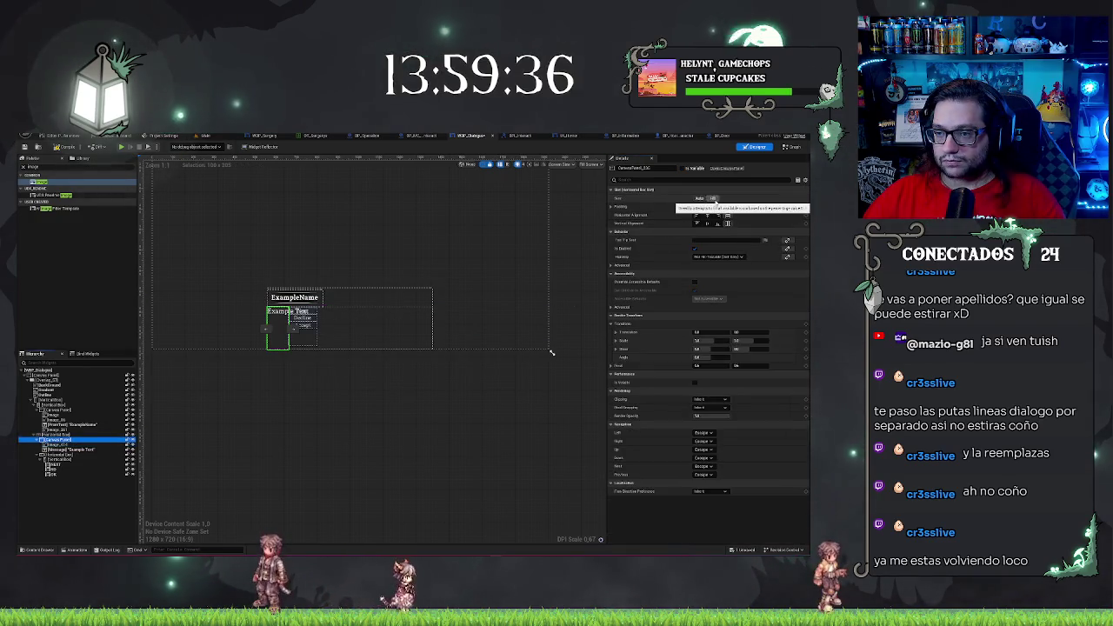
{"action": "left_click", "coordinate": [712, 199]}
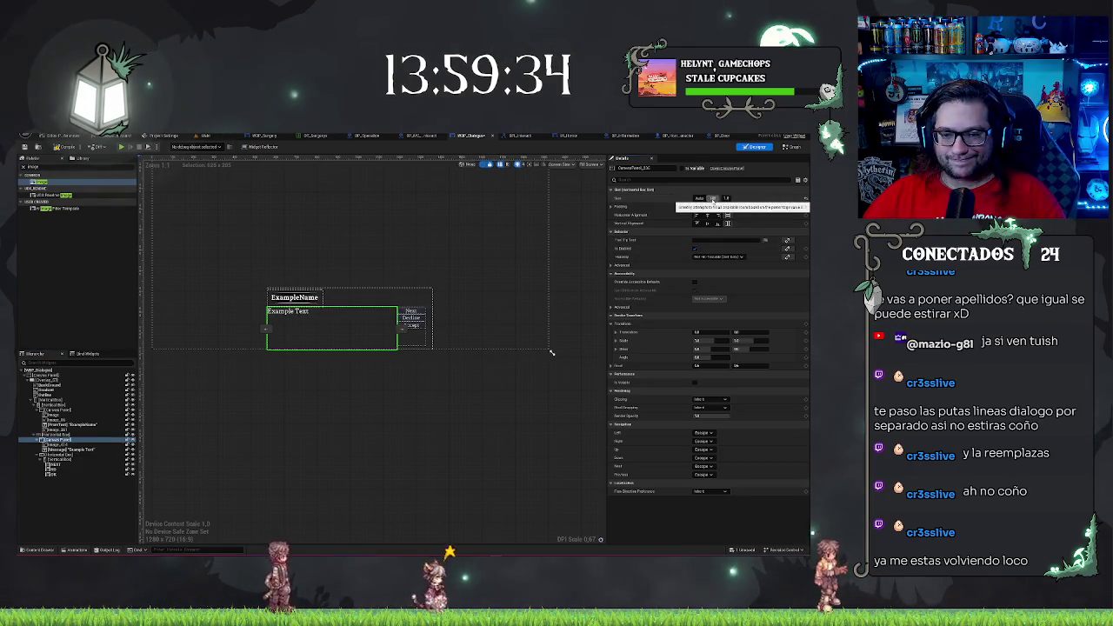
Give the Dialogo image full-stretch anchors with right and bottom offsets of 0
{"action": "left_click", "coordinate": [78, 443]}
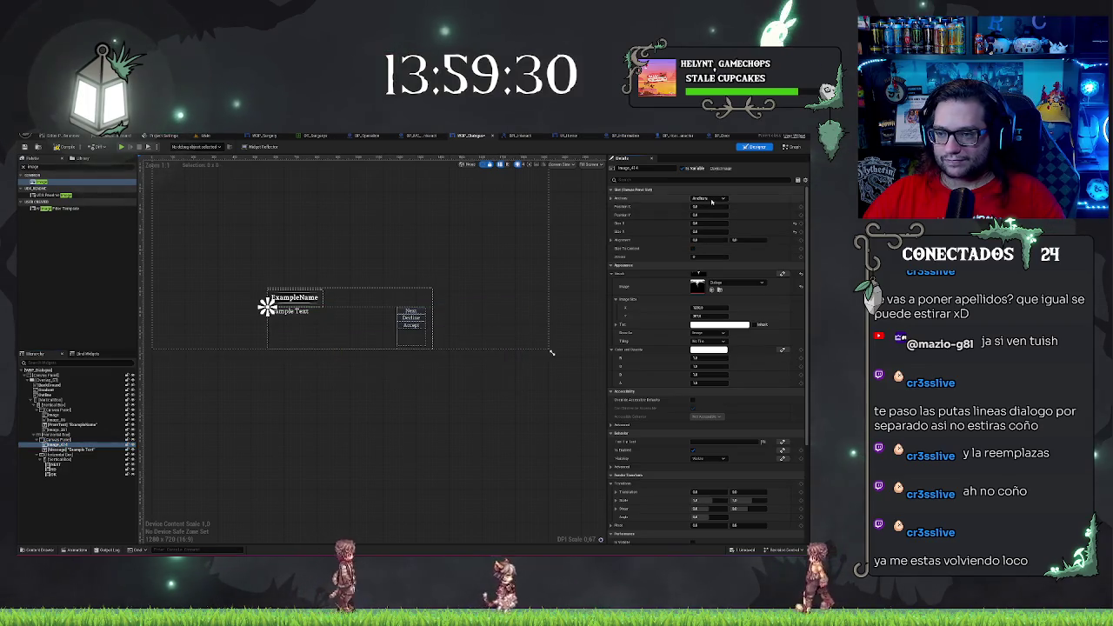
{"action": "left_click", "coordinate": [708, 199]}
{"action": "left_click", "coordinate": [765, 278]}
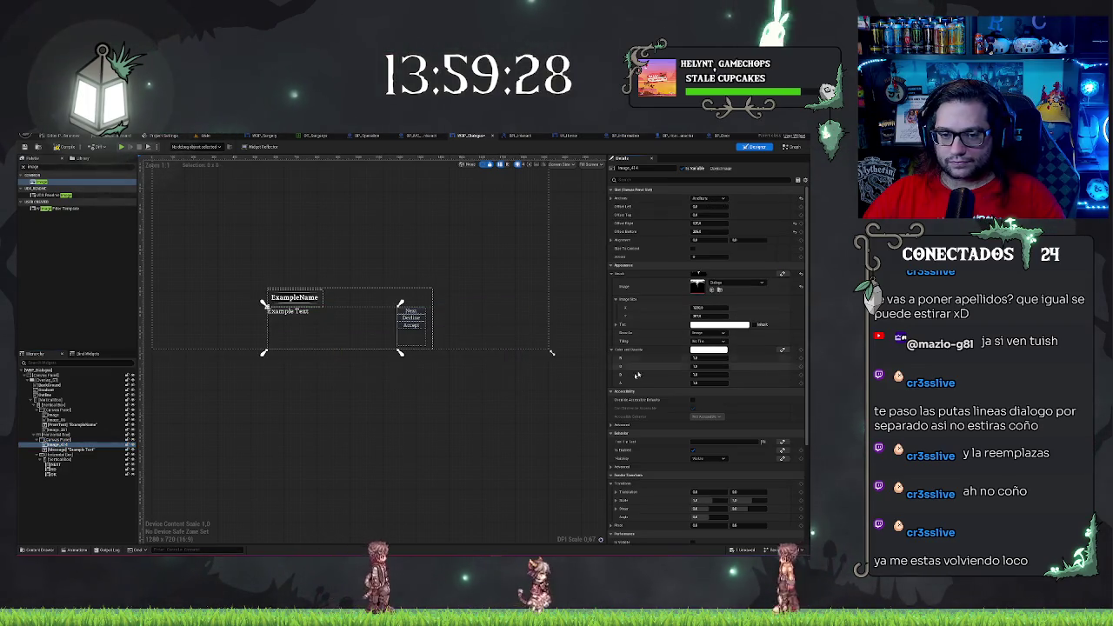
{"action": "left_click", "coordinate": [708, 224]}
{"action": "type", "text": "0"}
{"action": "left_click", "coordinate": [718, 231]}
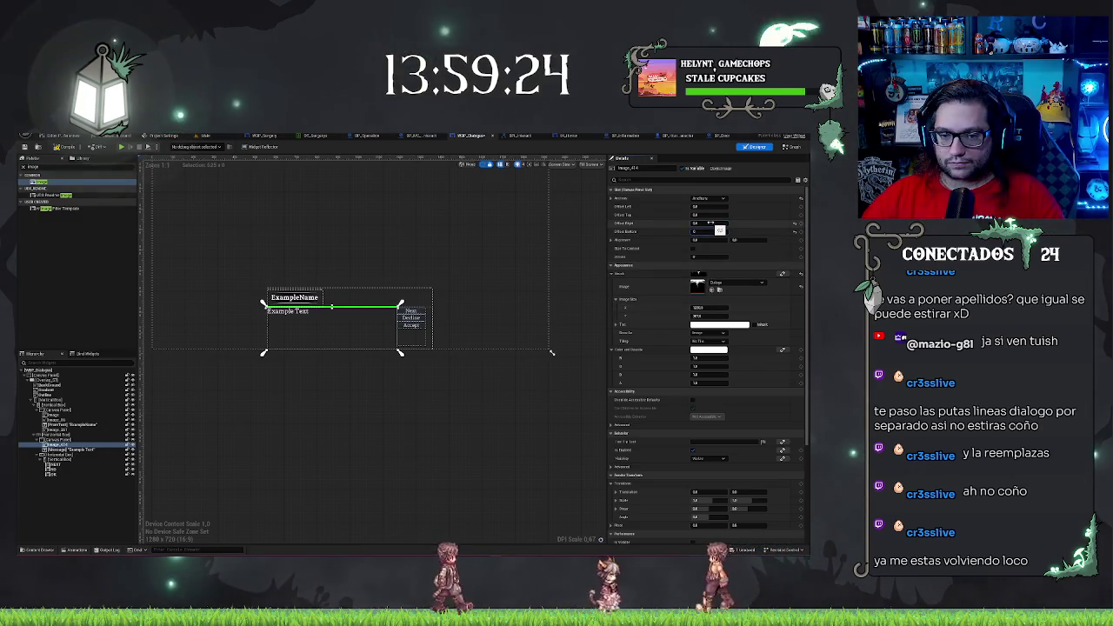
{"action": "type", "text": "0"}
{"action": "key", "text": "Tab"}
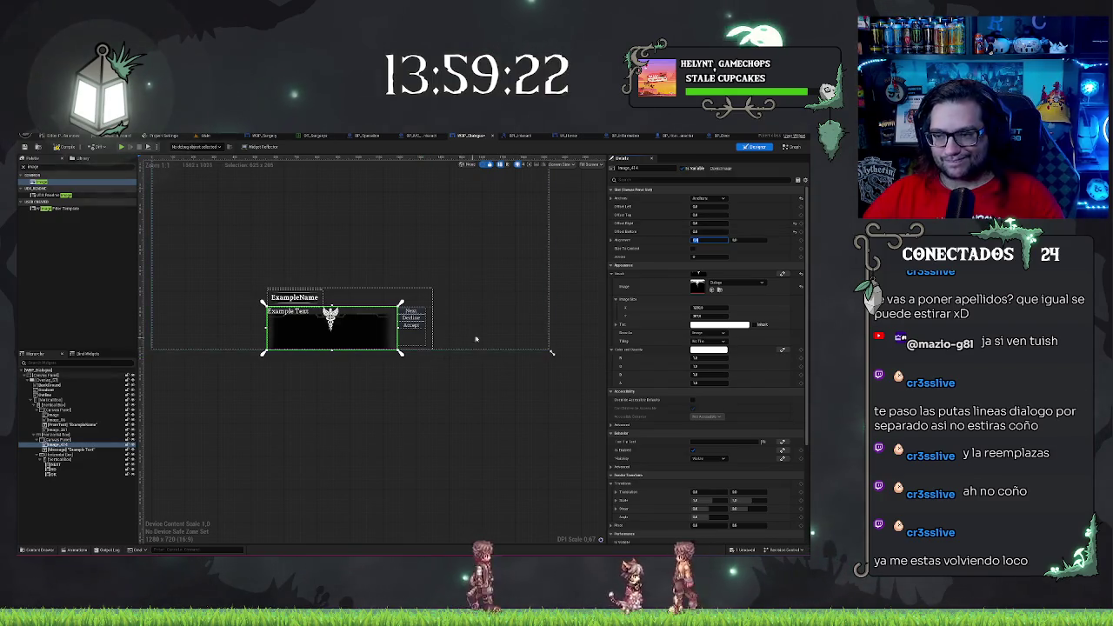
Apply new padding to the Next/Decline/Accept button column
{"action": "scroll", "coordinate": [472, 367], "scroll_direction": "up", "scroll_amount": 2}
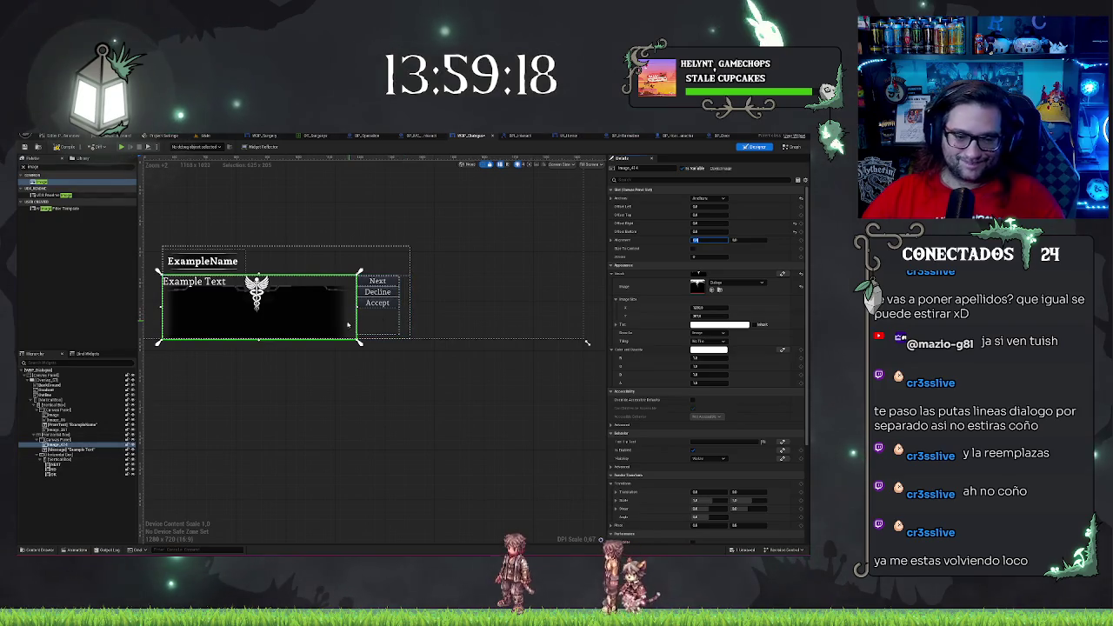
{"action": "left_click", "coordinate": [404, 308]}
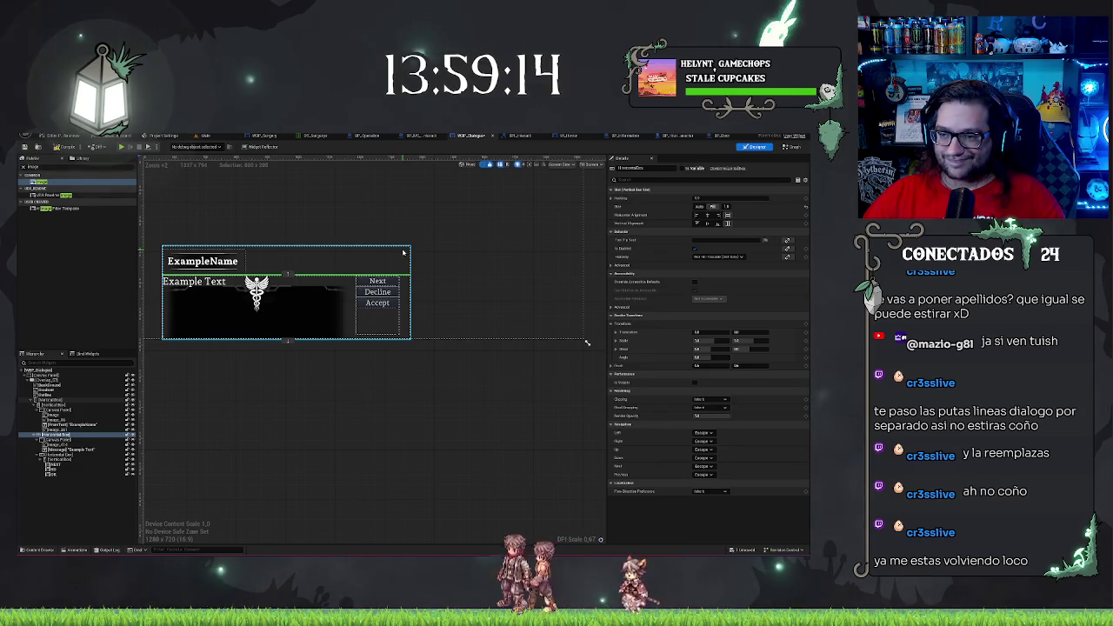
{"action": "left_click", "coordinate": [69, 460]}
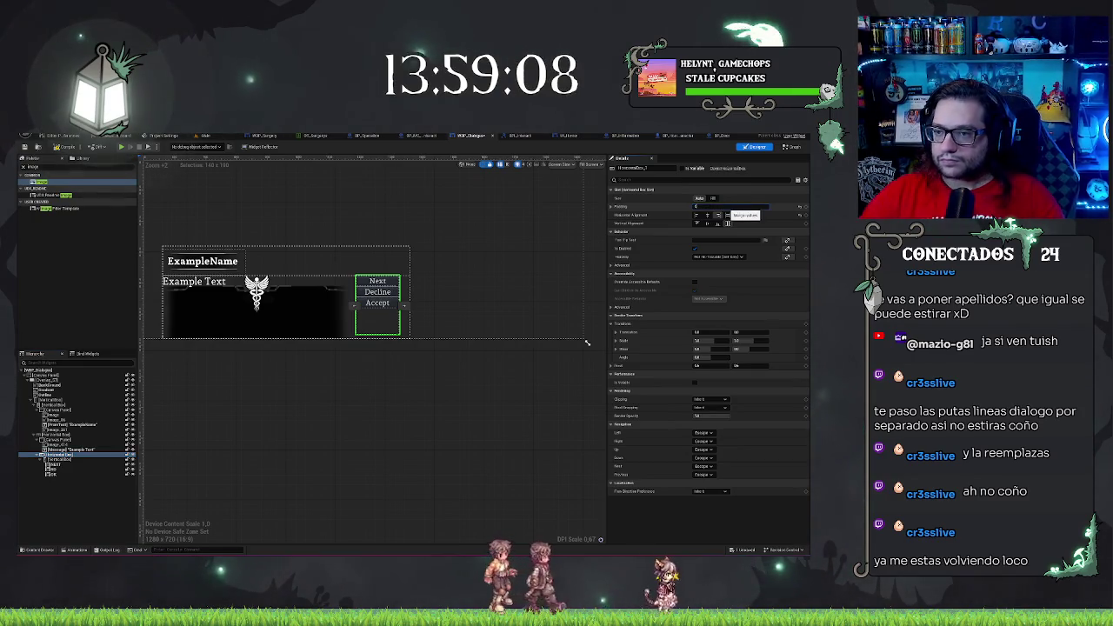
{"action": "key", "text": "Return"}
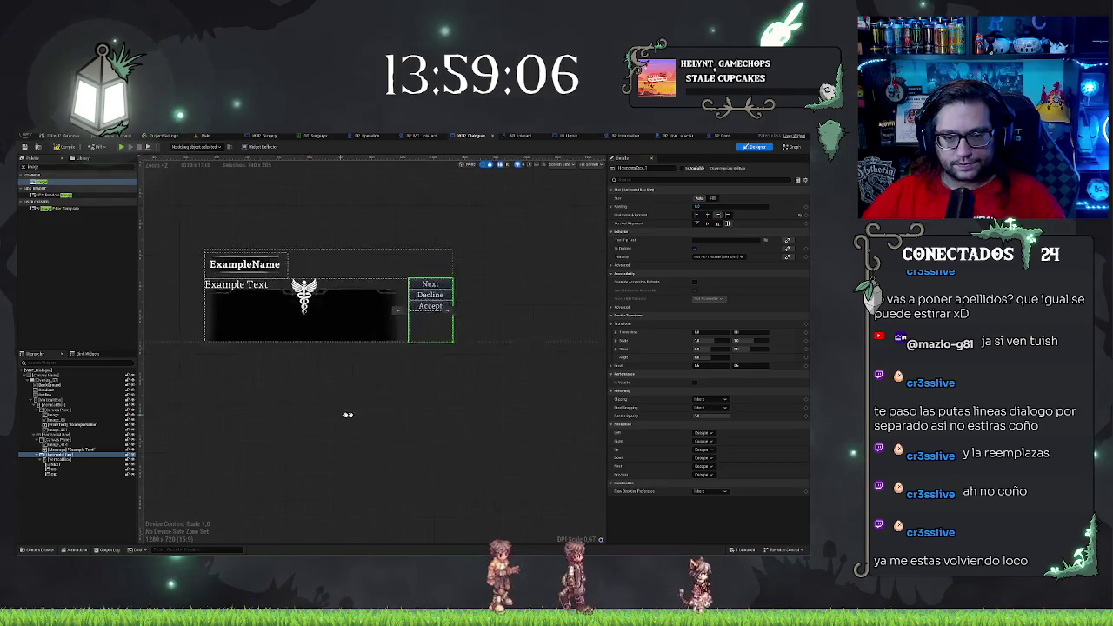
{"action": "scroll", "coordinate": [361, 408], "scroll_direction": "up", "scroll_amount": 2}
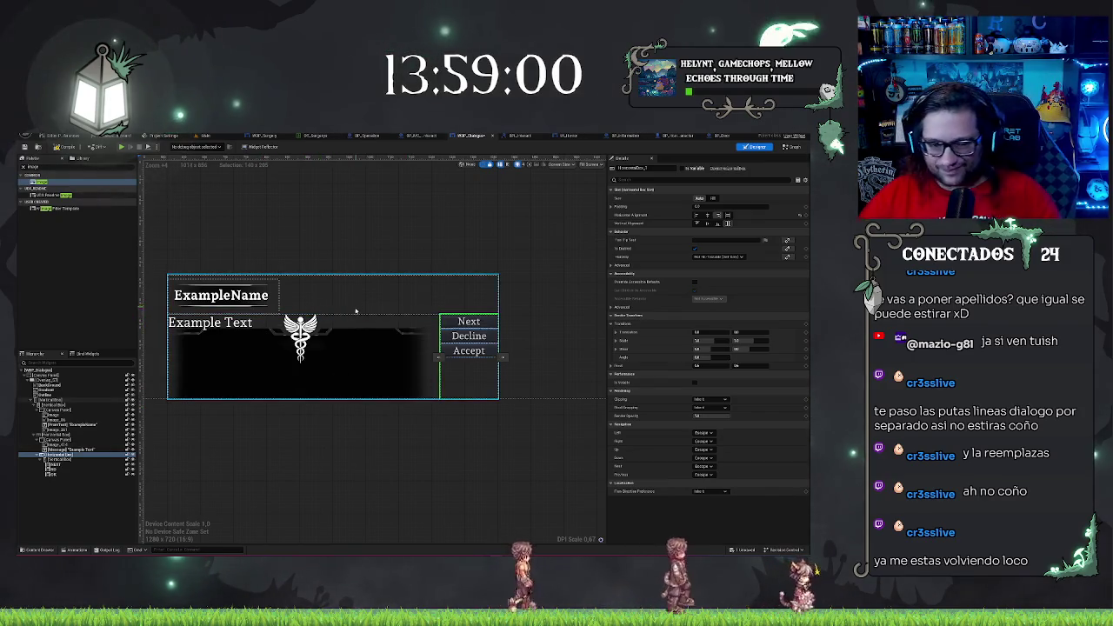
Set the dialog background image's top offset to 50 and bottom offset to 160
{"action": "left_click", "coordinate": [350, 342]}
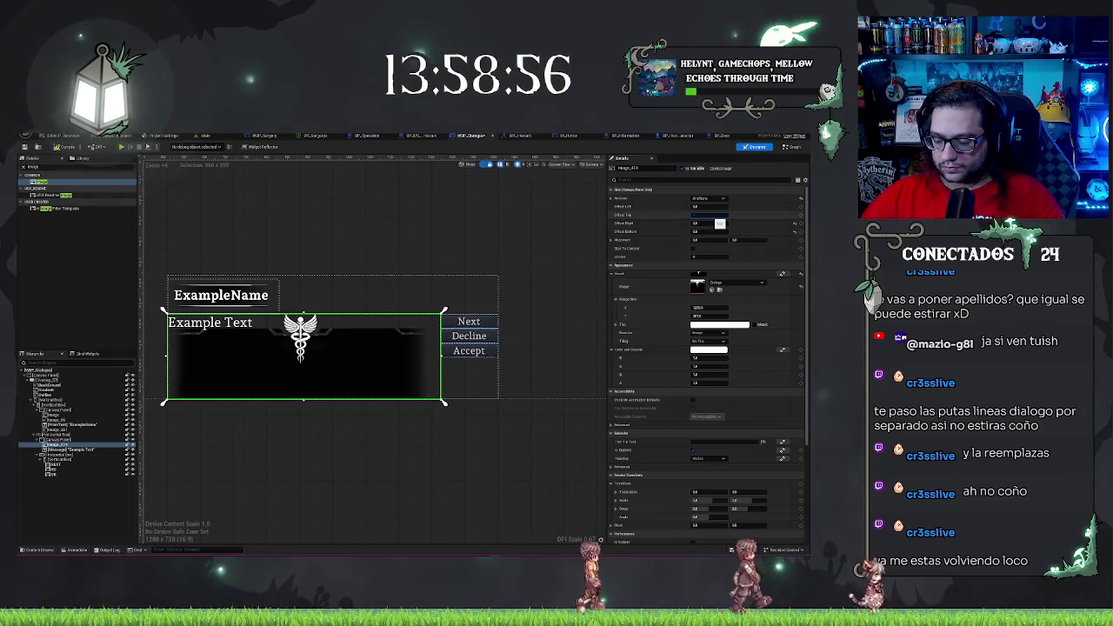
{"action": "key", "text": "Return"}
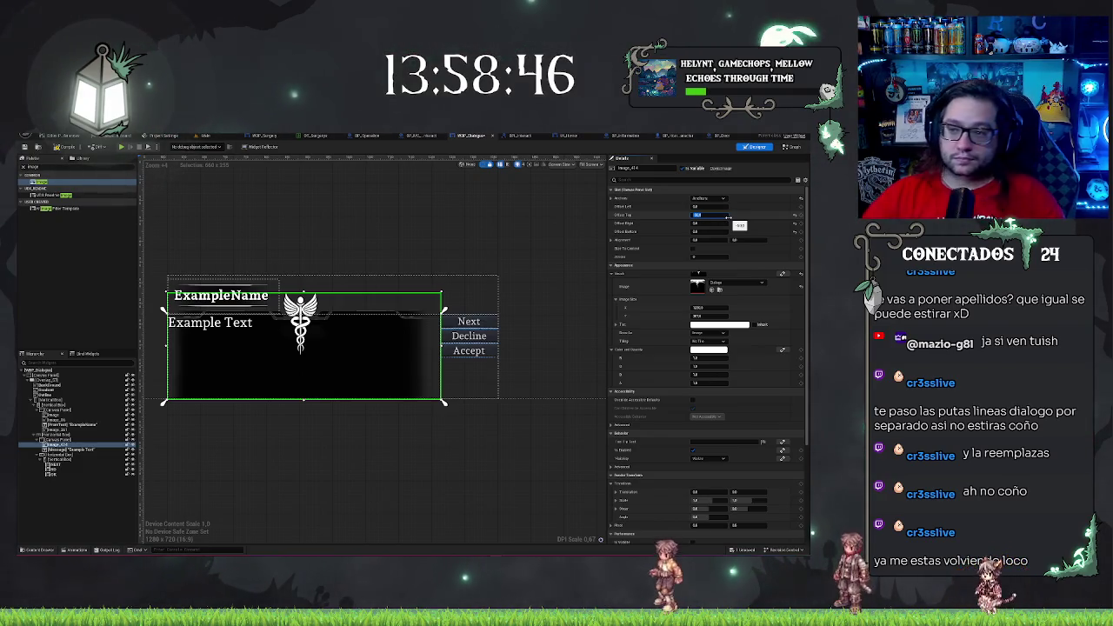
{"action": "type", "text": "50"}
{"action": "key", "text": "Return"}
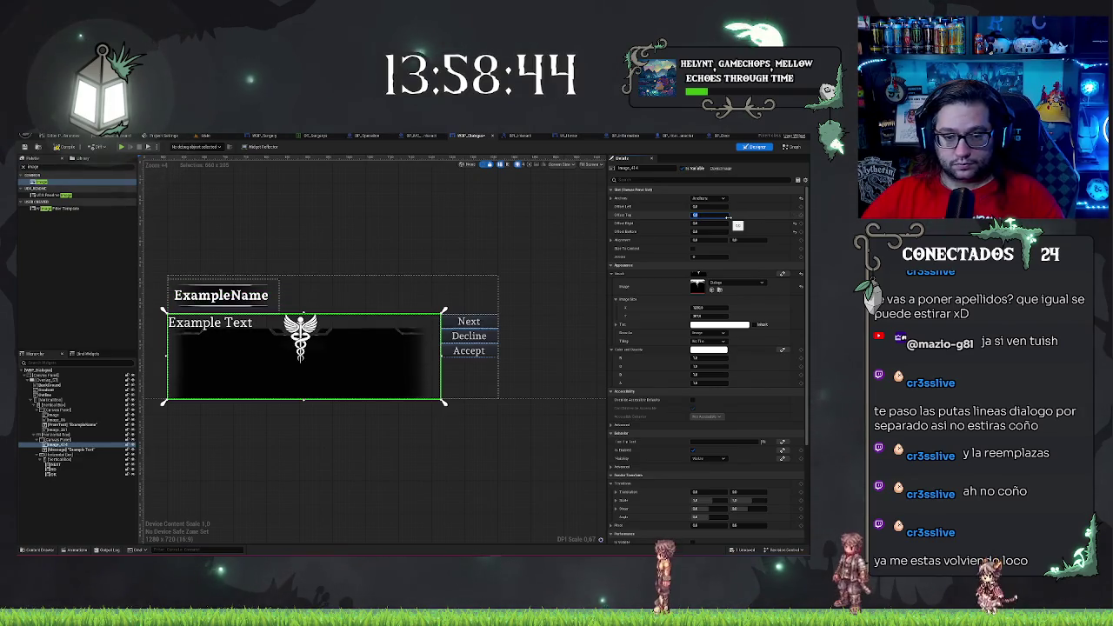
{"action": "left_click_drag", "start_coordinate": [417, 440], "coordinate": [486, 458]}
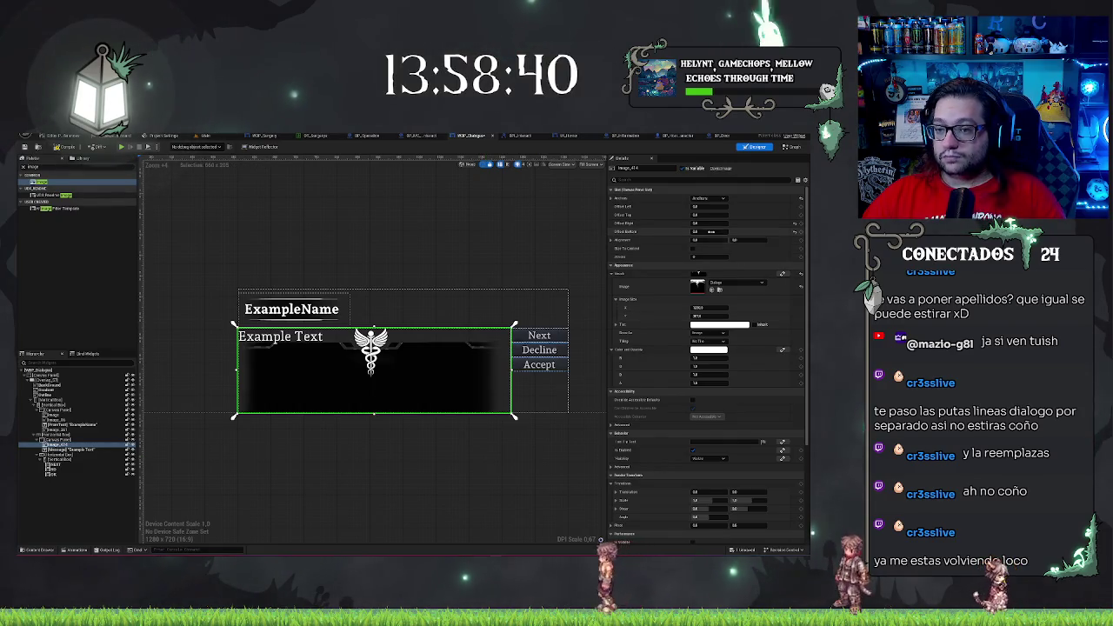
{"action": "left_click", "coordinate": [711, 232]}
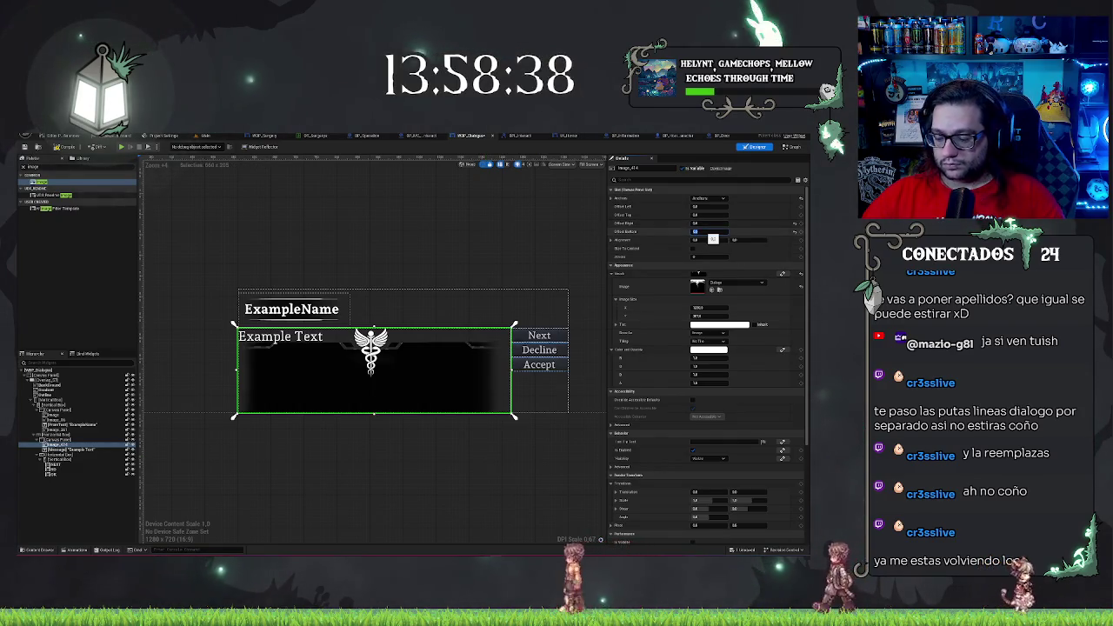
{"action": "type", "text": "160"}
{"action": "key", "text": "Return"}
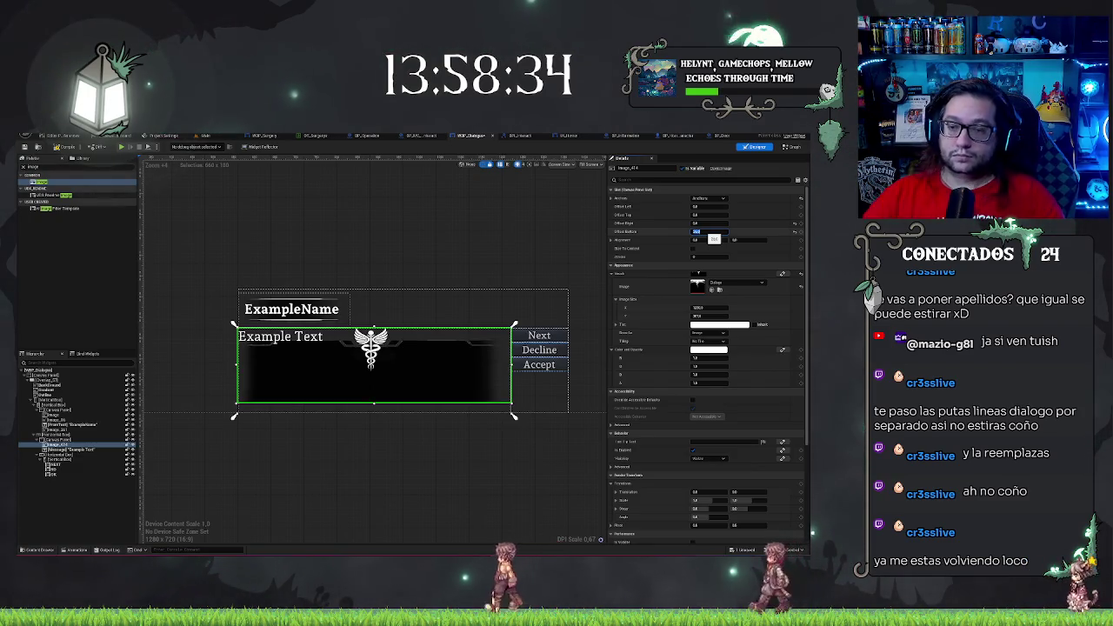
Change the dialog image's top offset to -20
{"action": "left_click", "coordinate": [706, 215]}
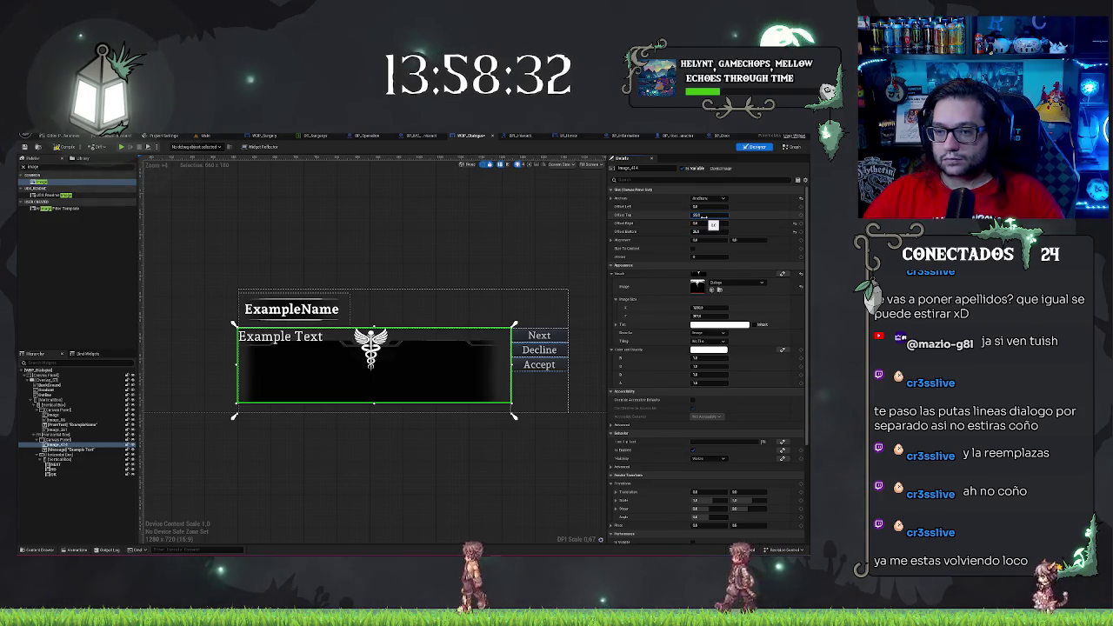
{"action": "type", "text": "20"}
{"action": "key", "text": "Return"}
{"action": "type", "text": "-20"}
{"action": "key", "text": "Return"}
{"action": "left_click", "coordinate": [427, 473]}
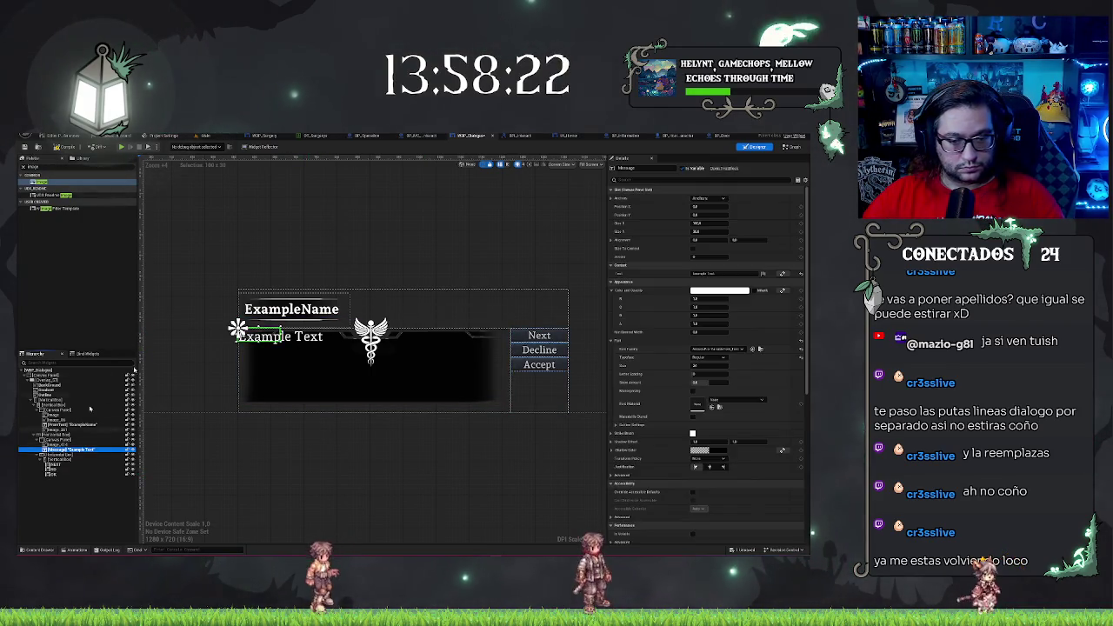
Re-anchor the Message text widget with a new anchor preset
{"action": "left_click", "coordinate": [710, 199]}
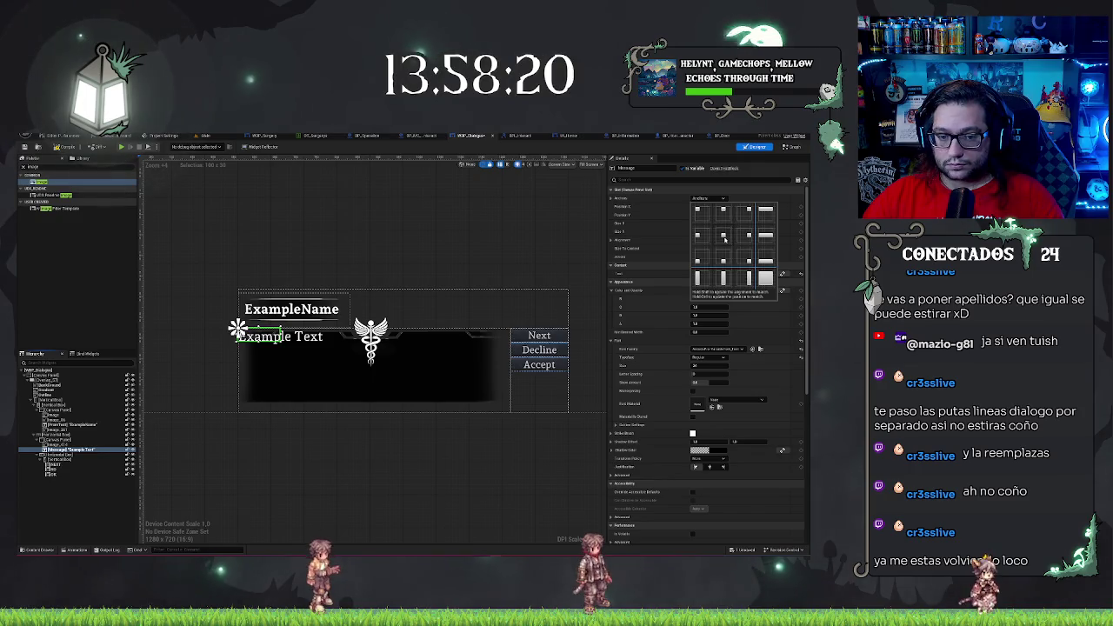
{"action": "left_click", "coordinate": [724, 237]}
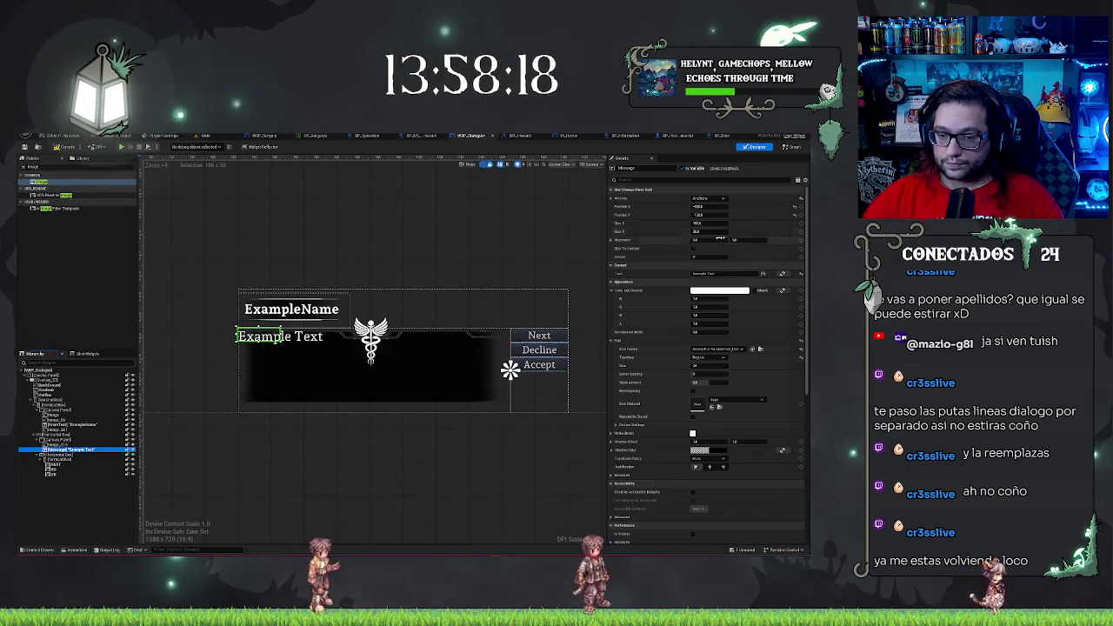
{"action": "key", "text": "F2"}
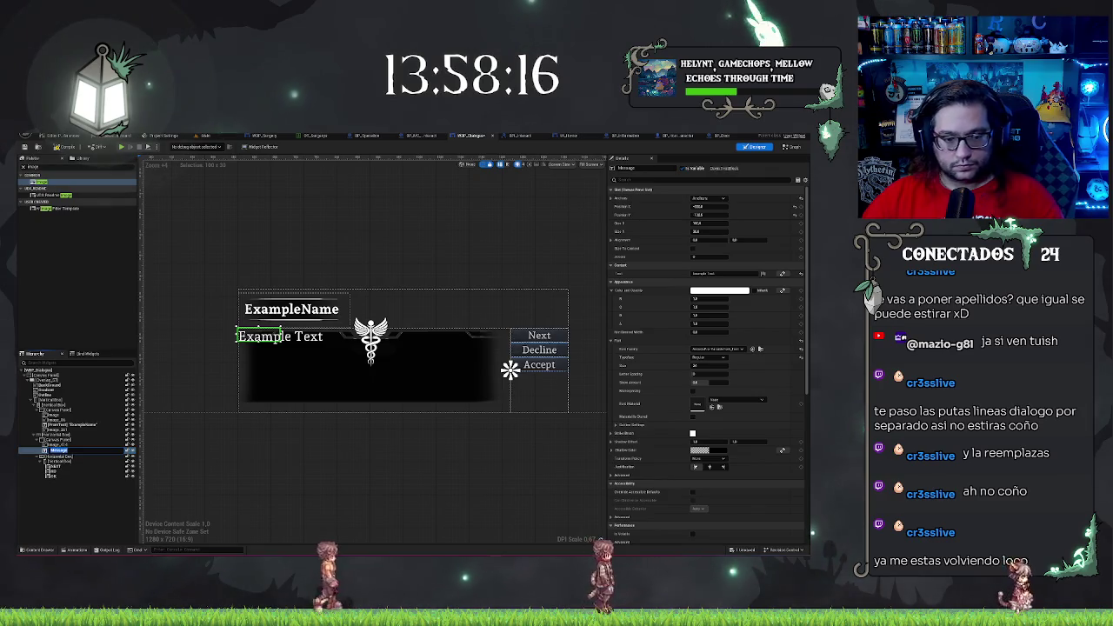
{"action": "key", "text": "Return"}
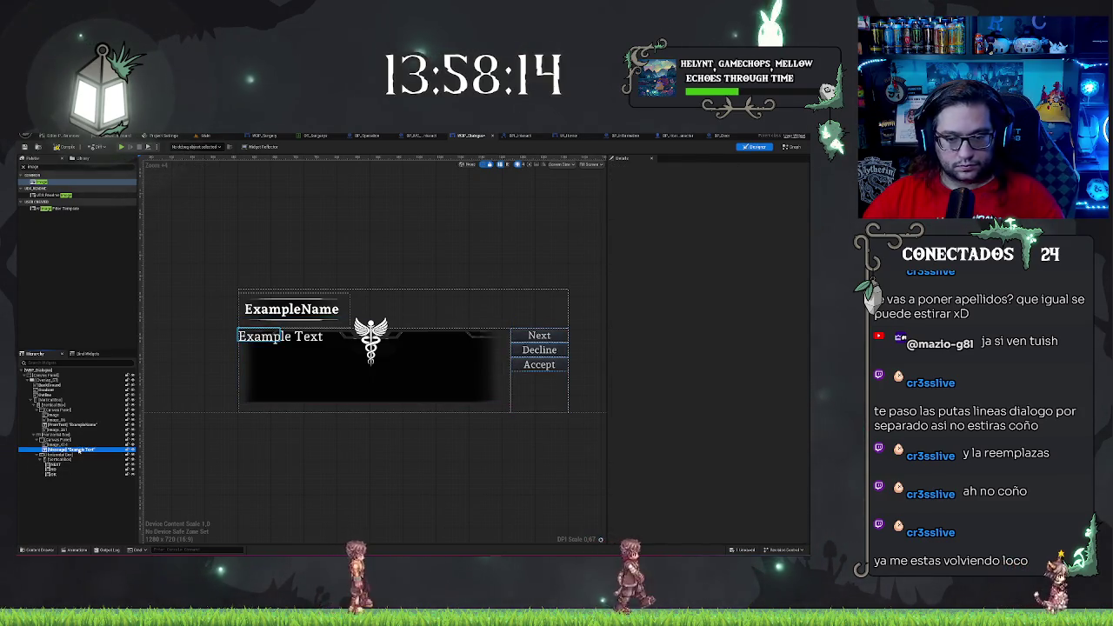
{"action": "left_click", "coordinate": [78, 450]}
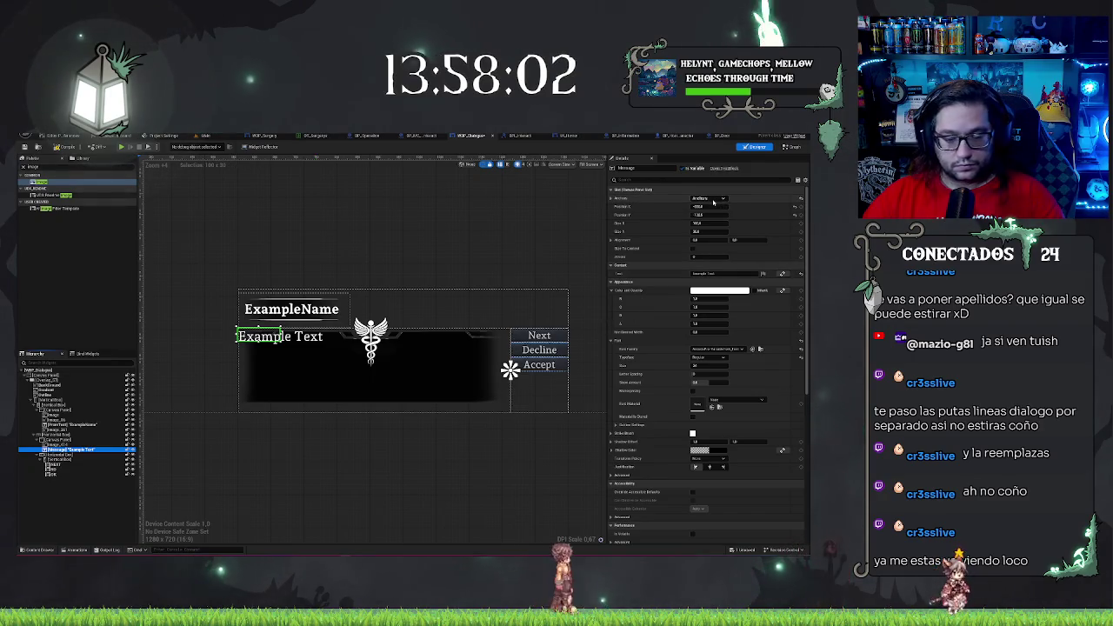
Set the message's Position to 0, 0 and Alignment to 0.5, 0.5
{"action": "left_click", "coordinate": [704, 206]}
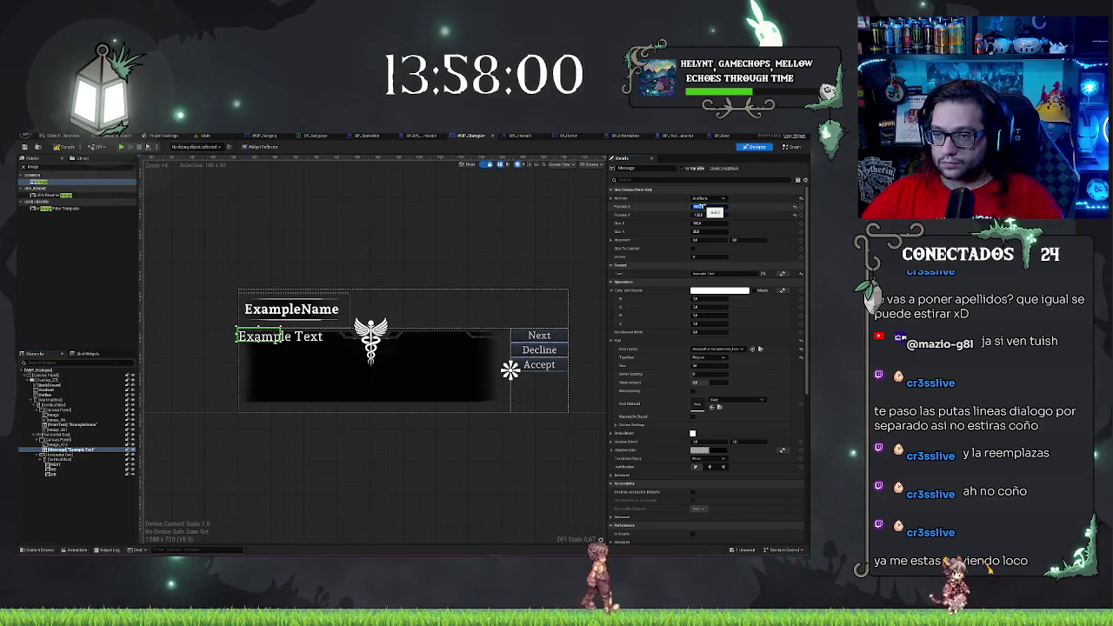
{"action": "type", "text": "0"}
{"action": "key", "text": "Tab"}
{"action": "type", "text": "0"}
{"action": "key", "text": "Tab"}
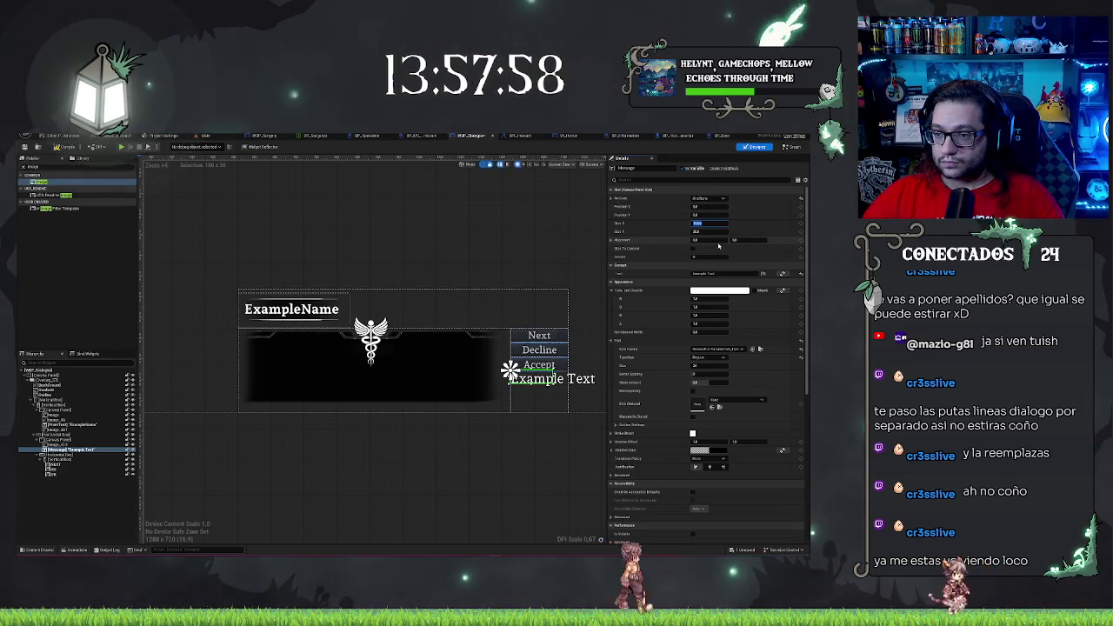
{"action": "type", "text": "0.5"}
{"action": "key", "text": "Tab"}
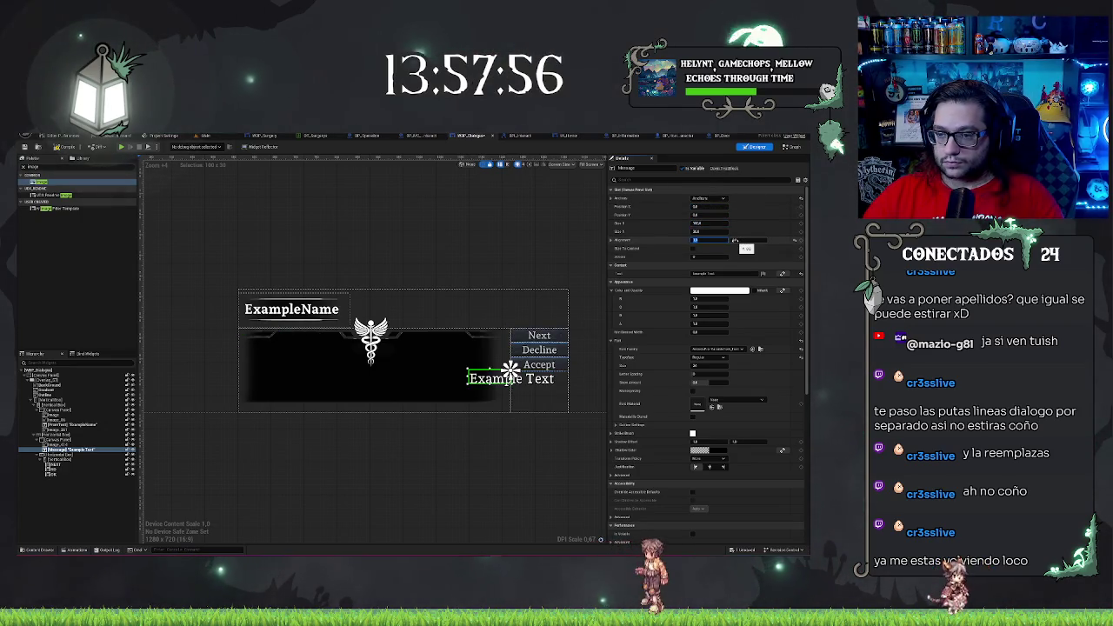
{"action": "type", "text": "0.5"}
{"action": "key", "text": "Return"}
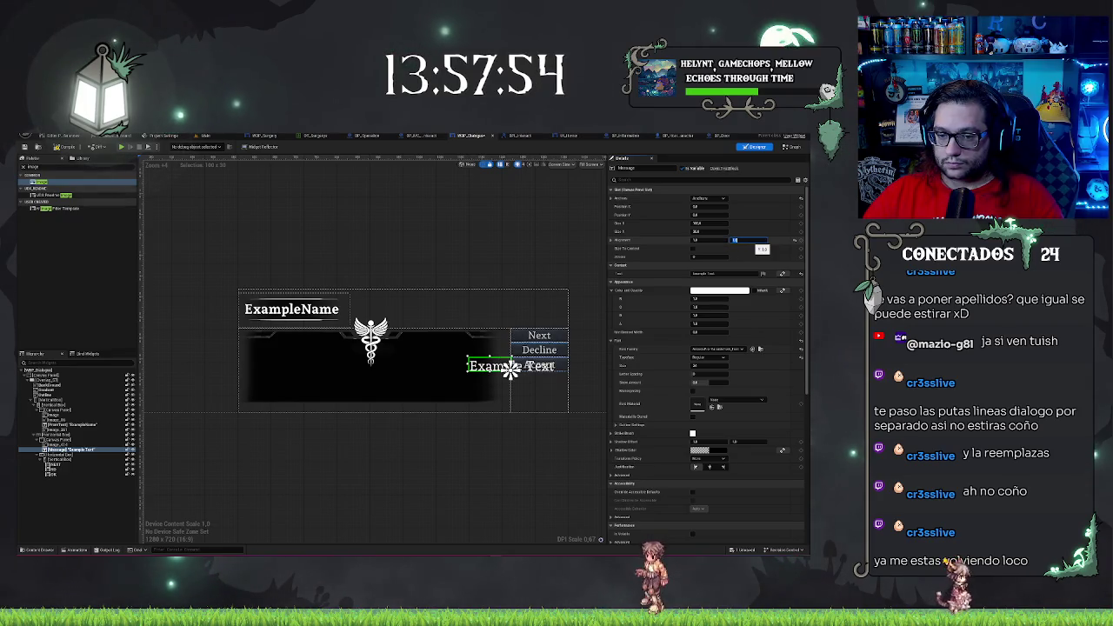
{"action": "left_click_drag", "start_coordinate": [735, 240], "coordinate": [737, 240]}
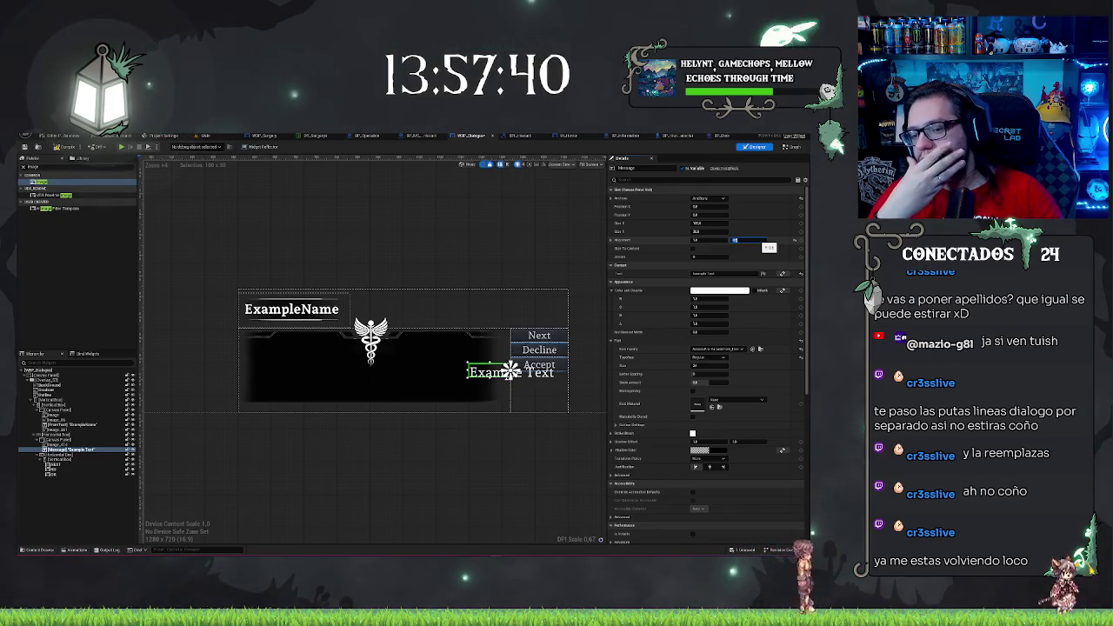
{"action": "left_click", "coordinate": [426, 341]}
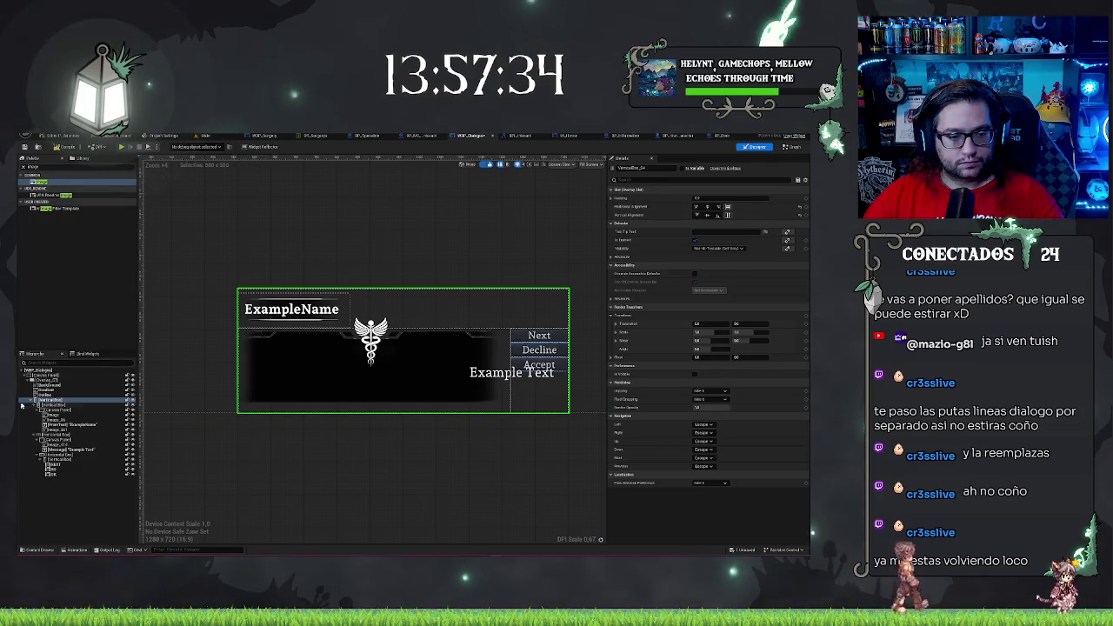
Widen the dialog Overlay beyond its 500 width and increase its height
{"action": "left_click", "coordinate": [45, 380]}
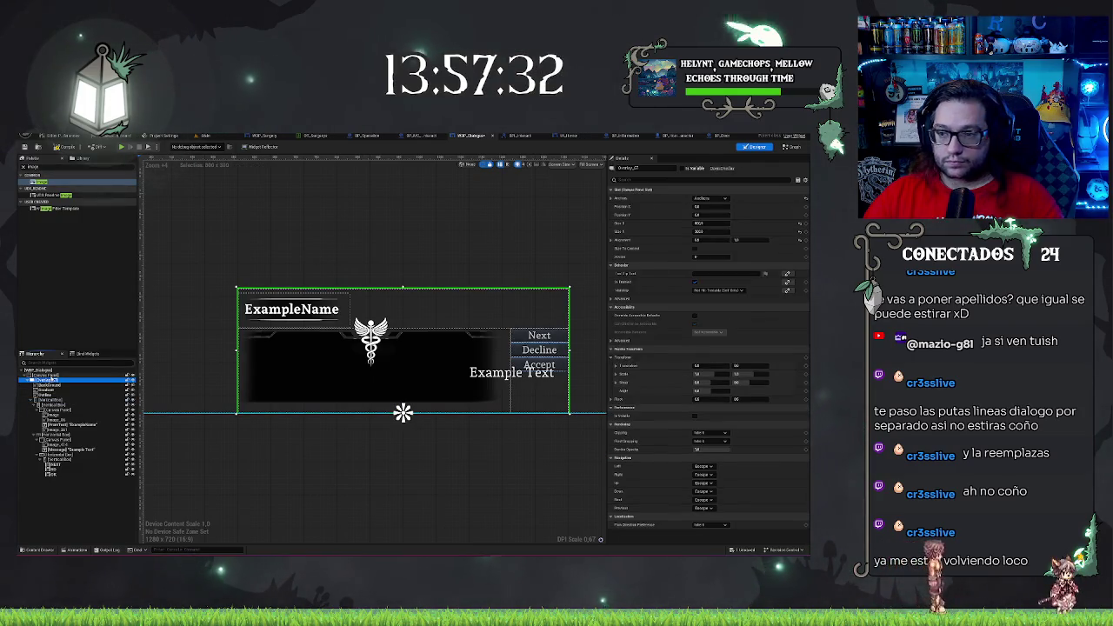
{"action": "left_click_drag", "start_coordinate": [712, 224], "coordinate": [723, 224]}
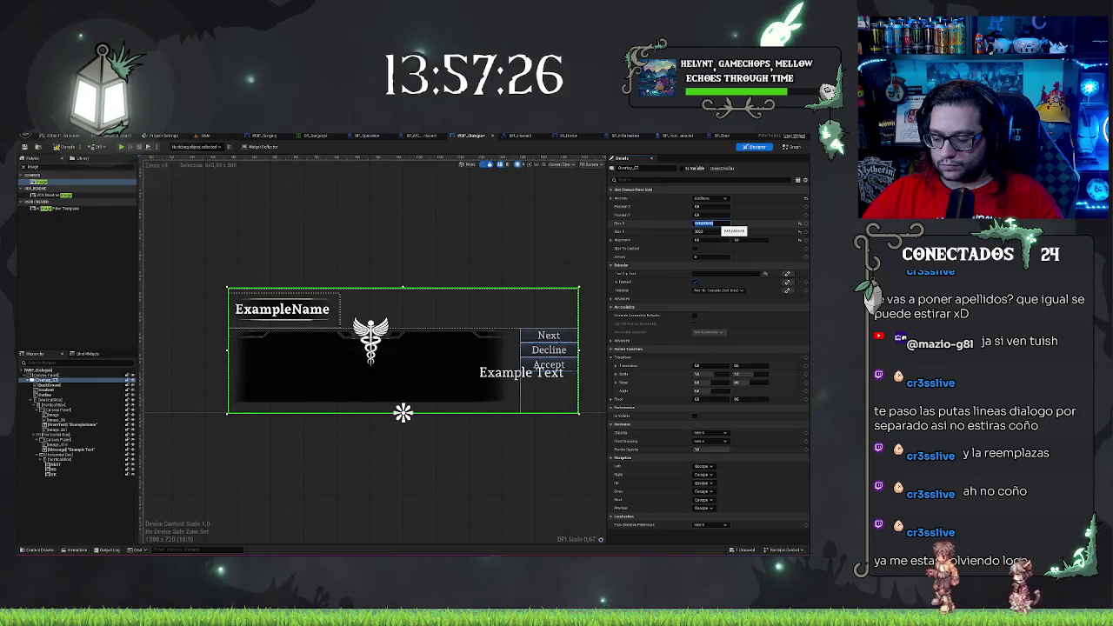
{"action": "key", "text": "Return"}
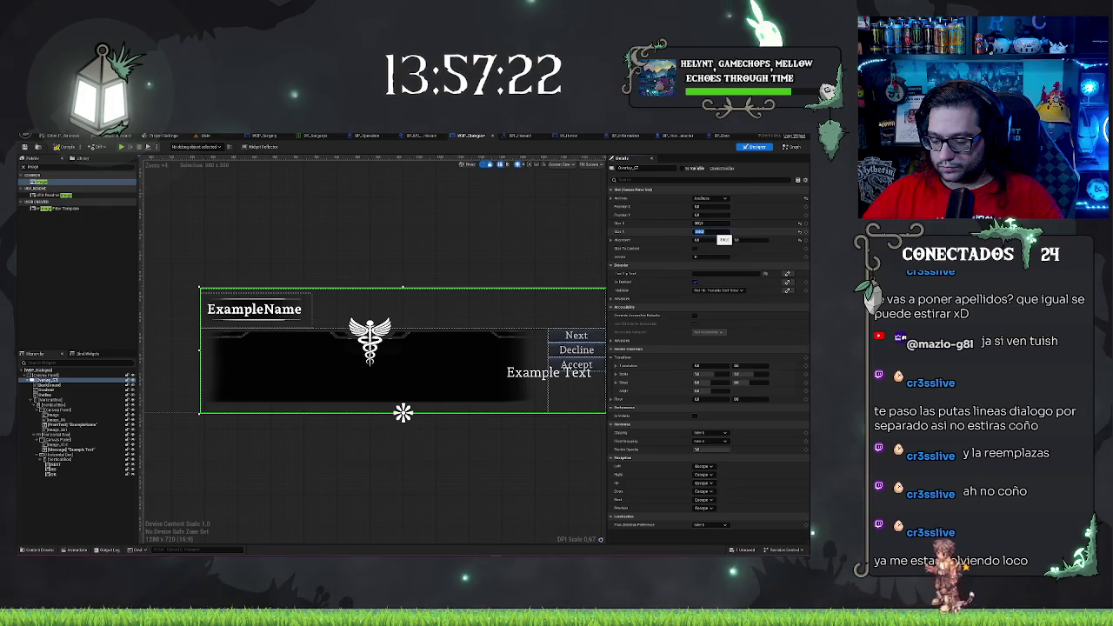
{"action": "key", "text": "Return"}
{"action": "scroll", "coordinate": [452, 463], "scroll_direction": "down", "scroll_amount": 3}
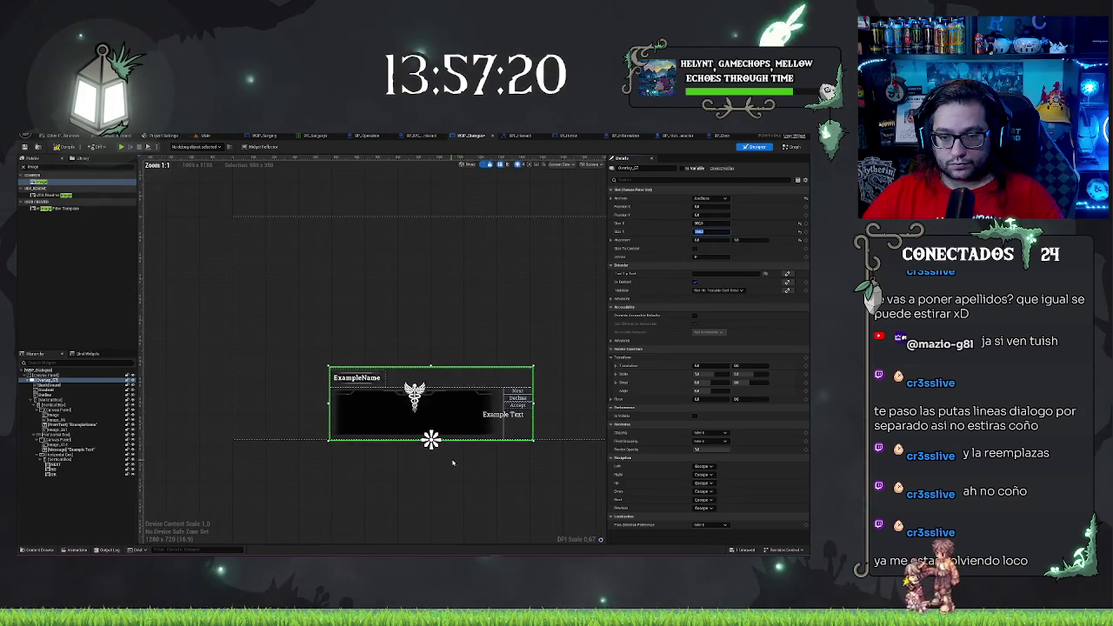
{"action": "mouse_move", "coordinate": [518, 466]}
{"action": "left_mouse_down"}
{"action": "mouse_move", "coordinate": [402, 460]}
{"action": "mouse_move", "coordinate": [422, 459]}
{"action": "left_mouse_up"}
{"action": "scroll", "coordinate": [388, 374], "scroll_direction": "up", "scroll_amount": 2}
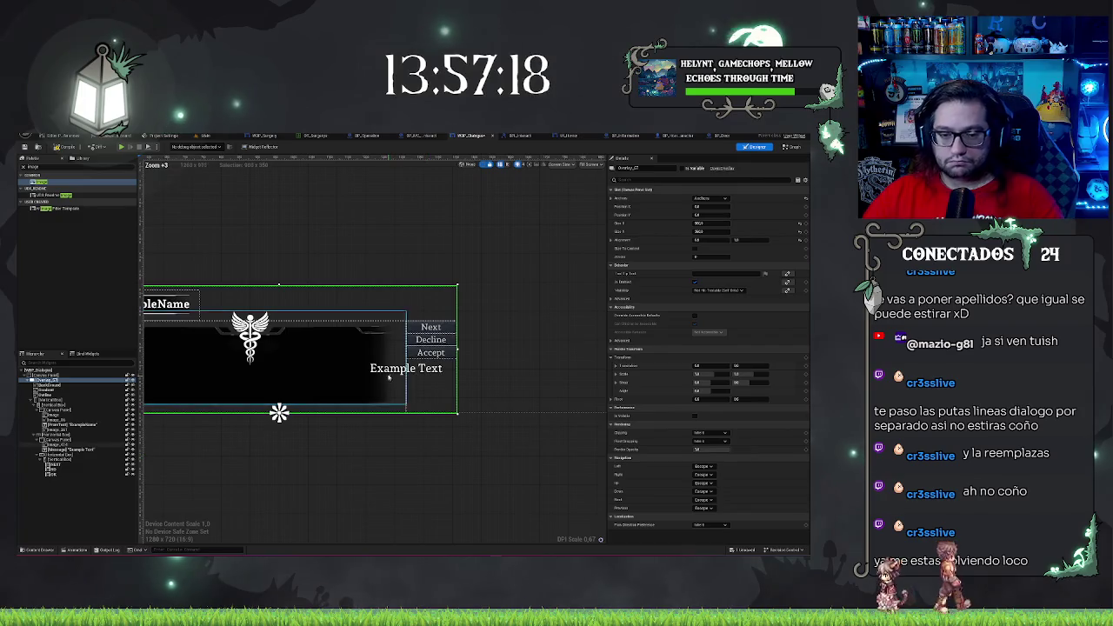
Widen the Example Text box and shift it slightly left
{"action": "left_click", "coordinate": [405, 368]}
{"action": "left_click_drag", "start_coordinate": [406, 368], "coordinate": [480, 383]}
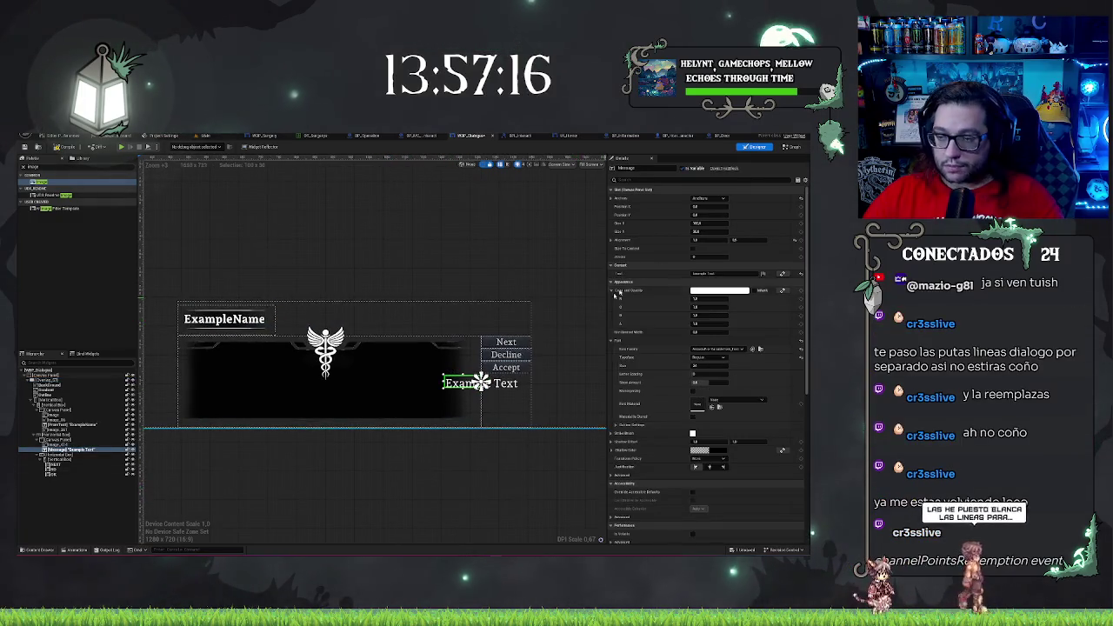
{"action": "left_click_drag", "start_coordinate": [706, 222], "coordinate": [755, 222]}
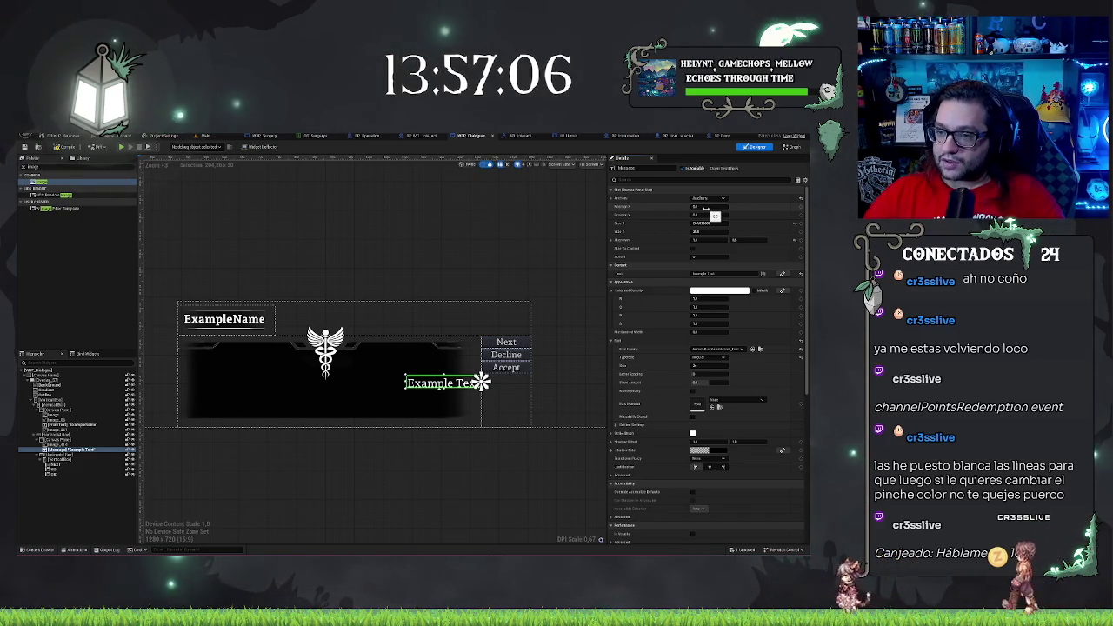
{"action": "left_click_drag", "start_coordinate": [706, 207], "coordinate": [679, 207]}
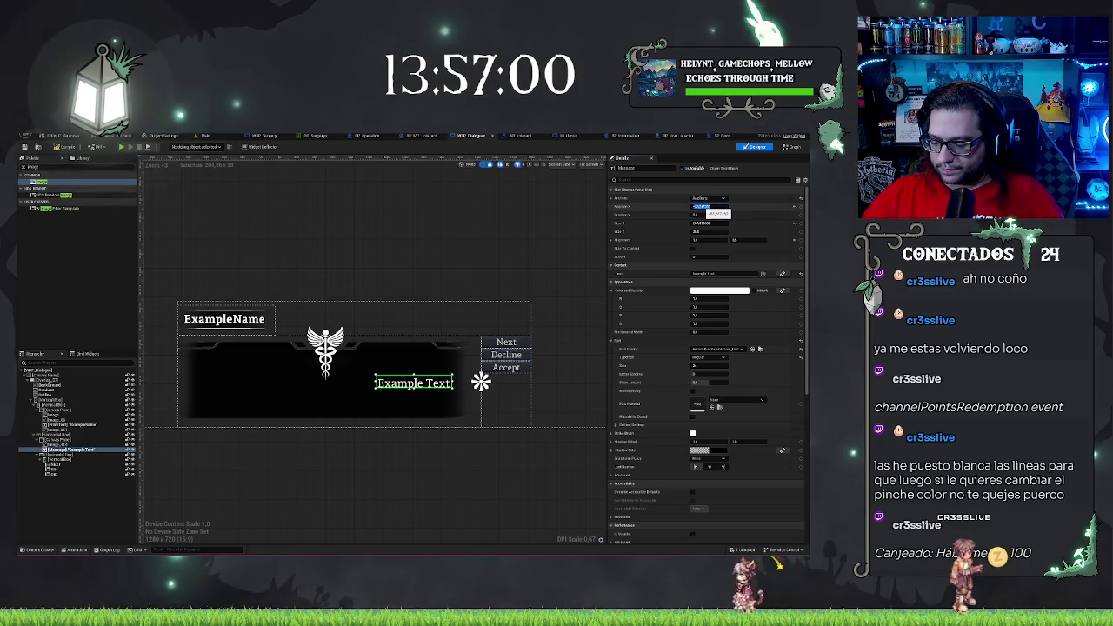
{"action": "mouse_move", "coordinate": [700, 223]}
{"action": "left_mouse_down"}
{"action": "mouse_move", "coordinate": [726, 223]}
{"action": "mouse_move", "coordinate": [715, 224]}
{"action": "left_mouse_up"}
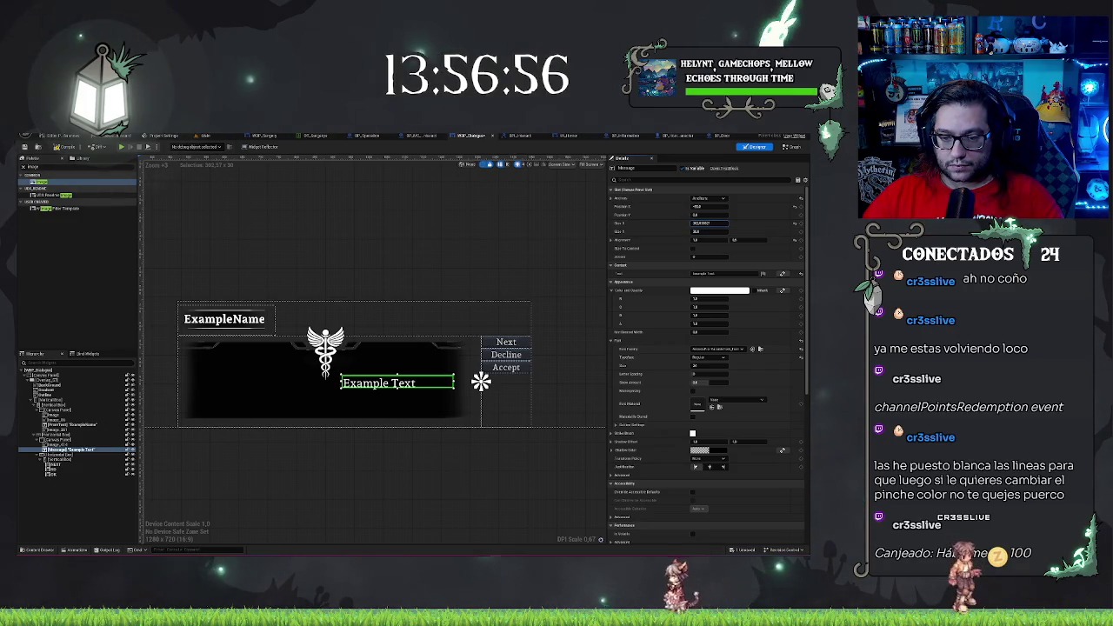
Set the Example Text box's Size Y to 190
{"action": "left_click", "coordinate": [709, 224]}
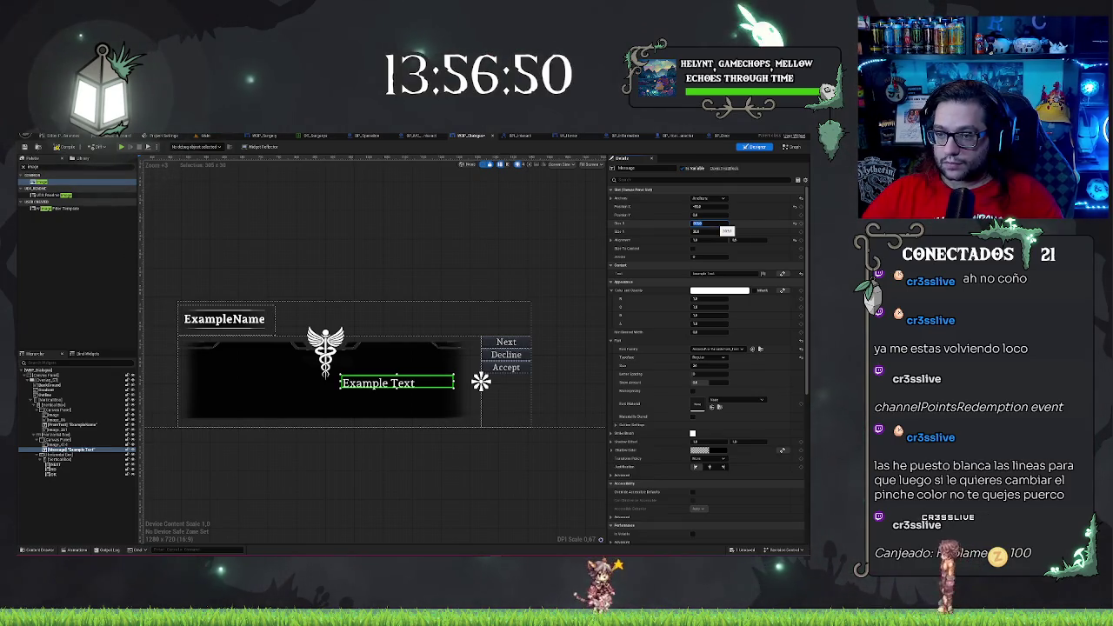
{"action": "type", "text": "00"}
{"action": "key", "text": "Return"}
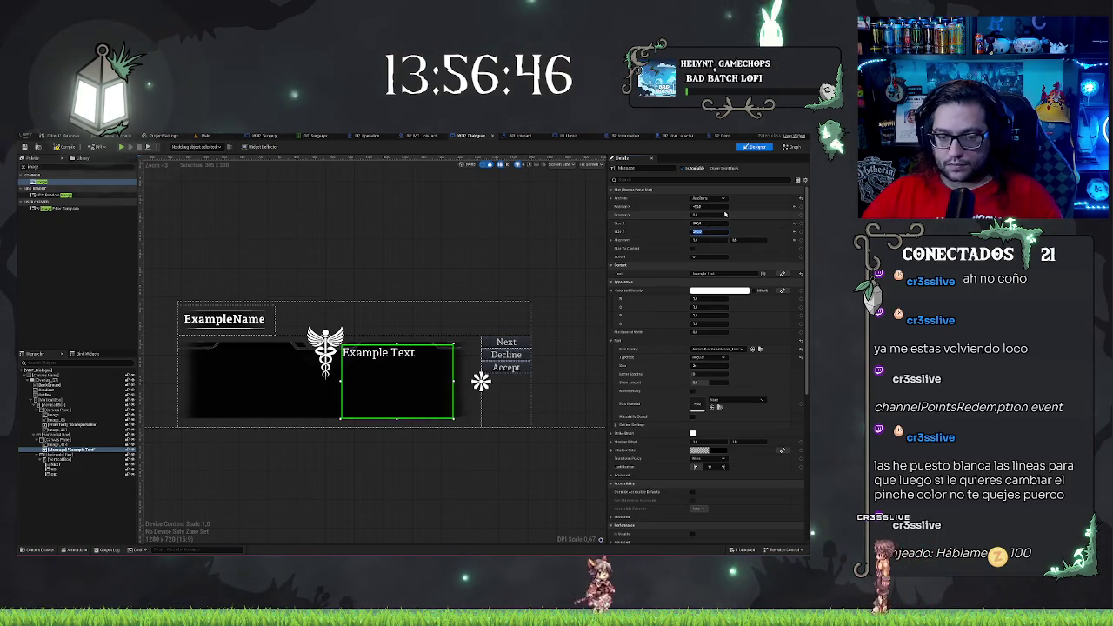
{"action": "type", "text": "190"}
{"action": "key", "text": "Return"}
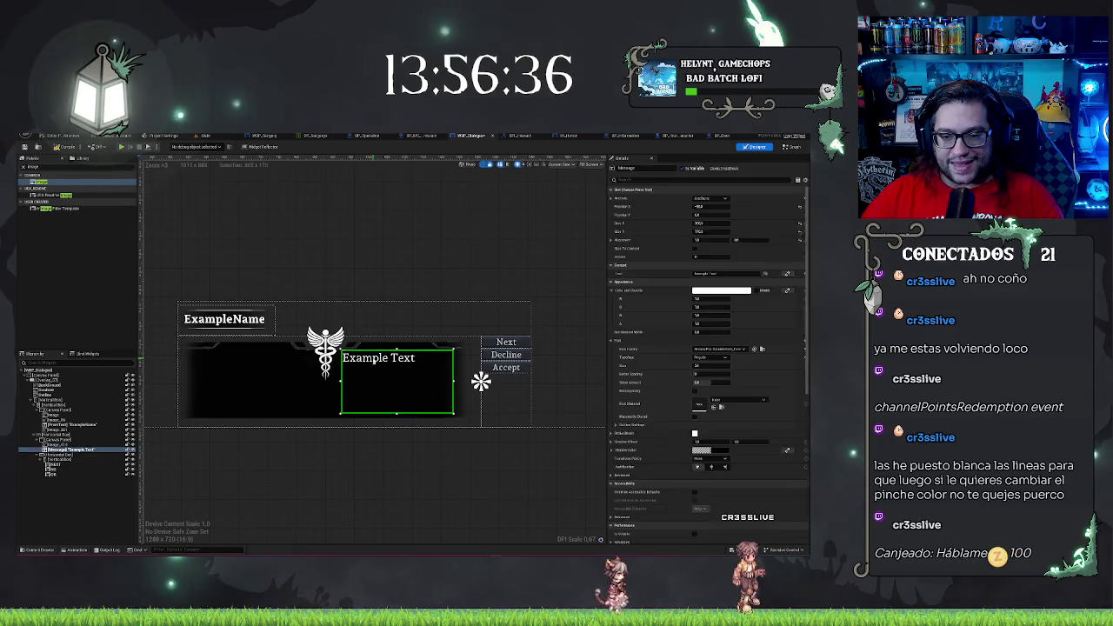
{"action": "scroll", "coordinate": [434, 456], "scroll_direction": "up", "scroll_amount": 2}
{"action": "scroll", "coordinate": [442, 453], "scroll_direction": "down", "scroll_amount": 1}
{"action": "scroll", "coordinate": [369, 439], "scroll_direction": "down", "scroll_amount": 1}
{"action": "scroll", "coordinate": [365, 426], "scroll_direction": "up", "scroll_amount": 1}
{"action": "scroll", "coordinate": [387, 453], "scroll_direction": "down", "scroll_amount": 1}
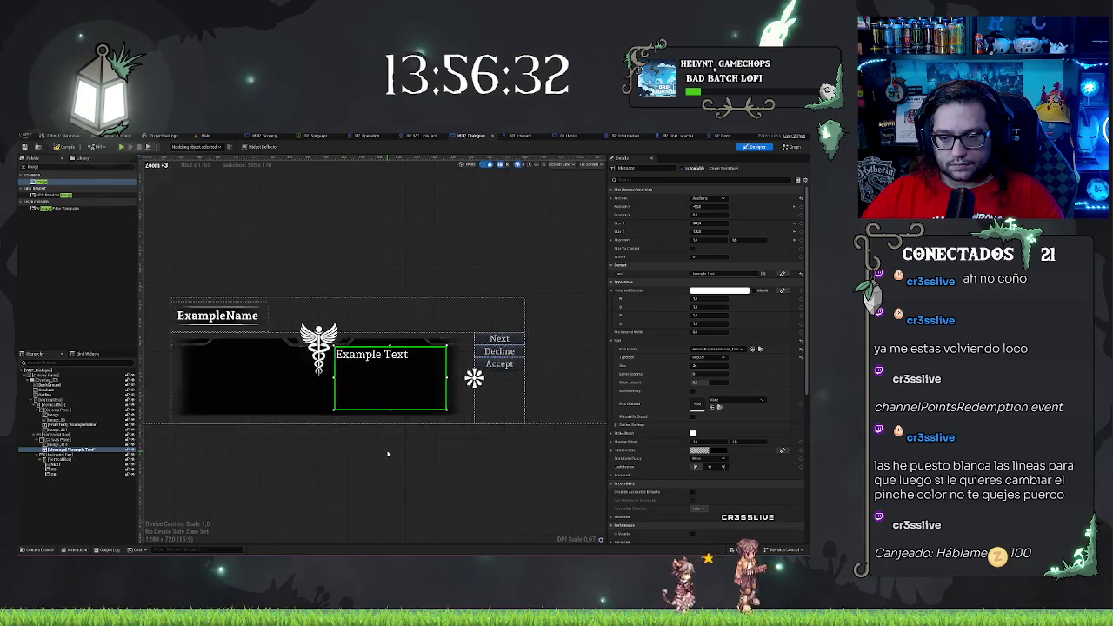
Inspect the dialogue widgets, then open the Next button's context menu in the Hierarchy
{"action": "left_click", "coordinate": [424, 452]}
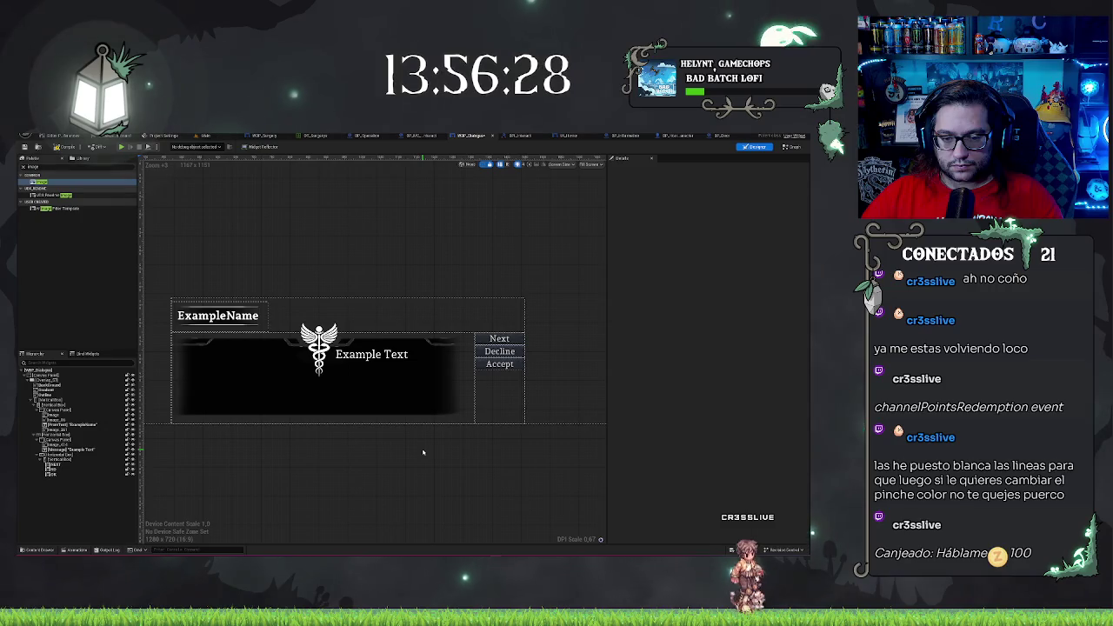
{"action": "left_click", "coordinate": [381, 368]}
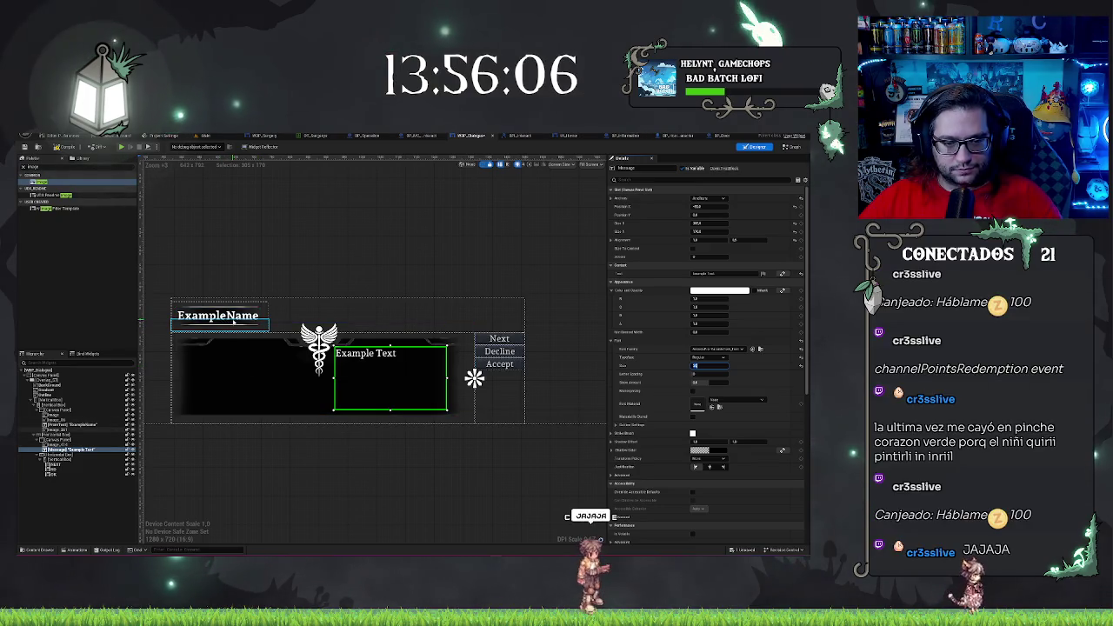
{"action": "left_click", "coordinate": [171, 303]}
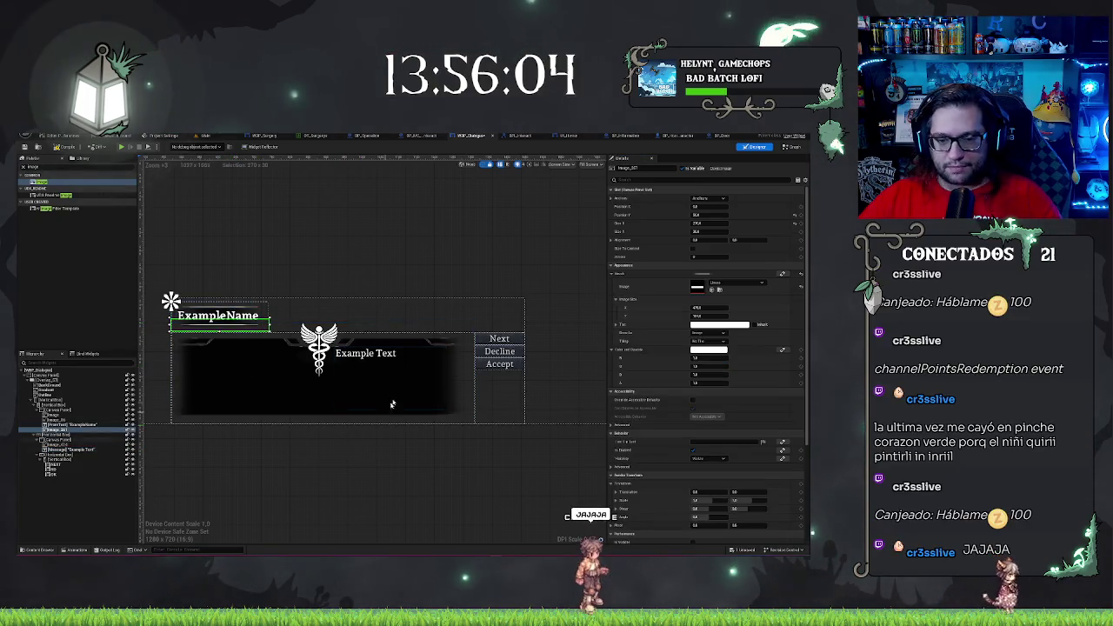
{"action": "left_click", "coordinate": [434, 379]}
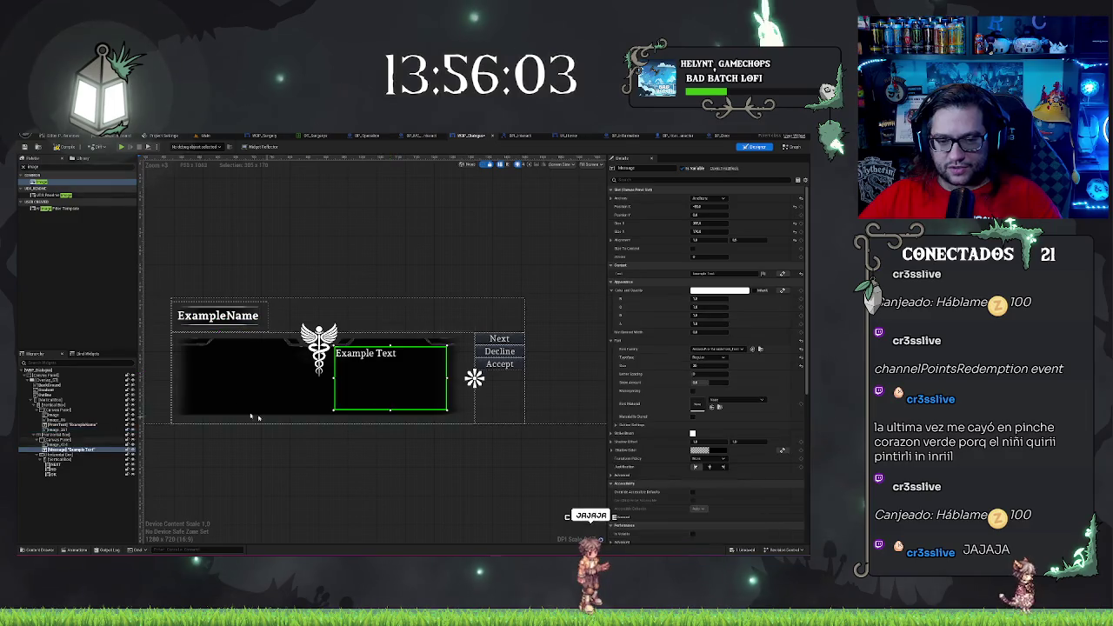
{"action": "left_click", "coordinate": [251, 367]}
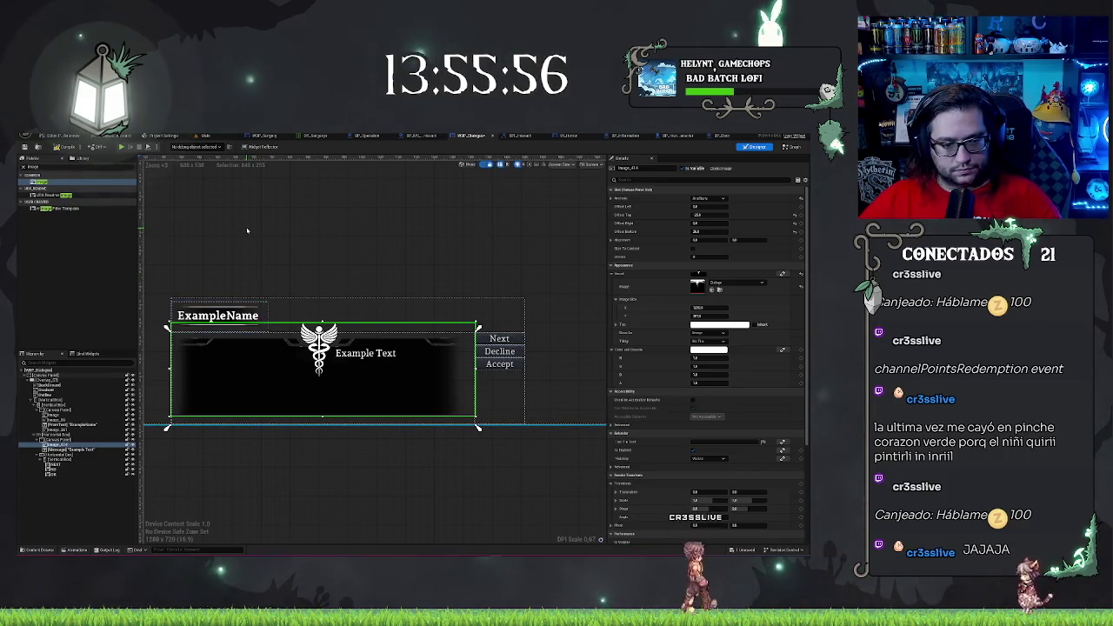
{"action": "left_click", "coordinate": [70, 449]}
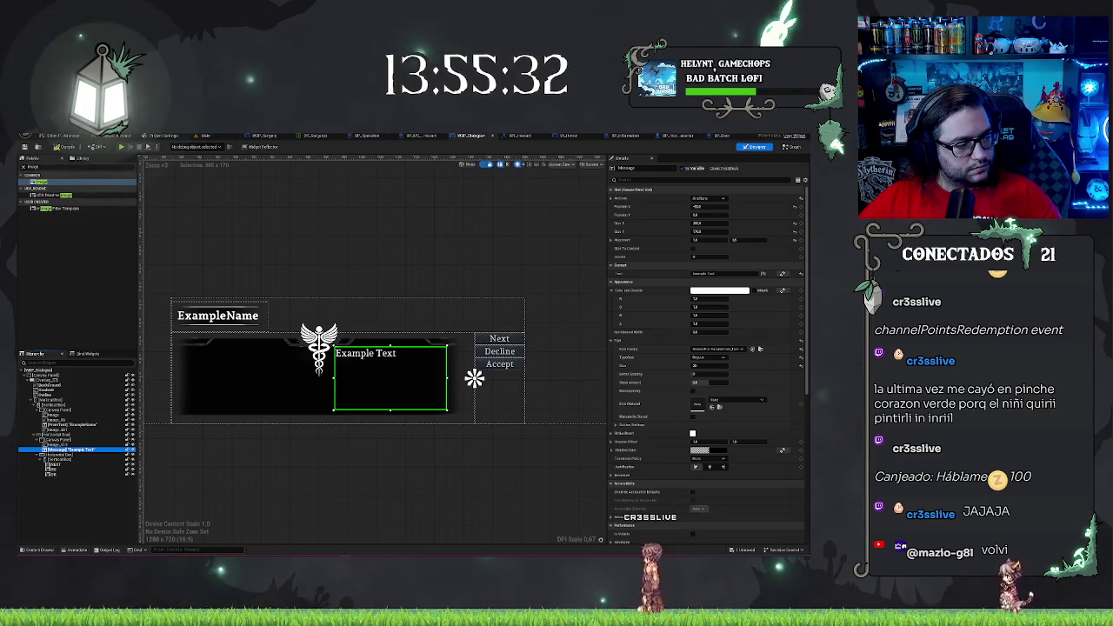
{"action": "left_click", "coordinate": [503, 339]}
{"action": "right_click", "coordinate": [66, 464]}
Edit the BUTTON widget, select its background Image, and open the Content Drawer
{"action": "left_click", "coordinate": [83, 424]}
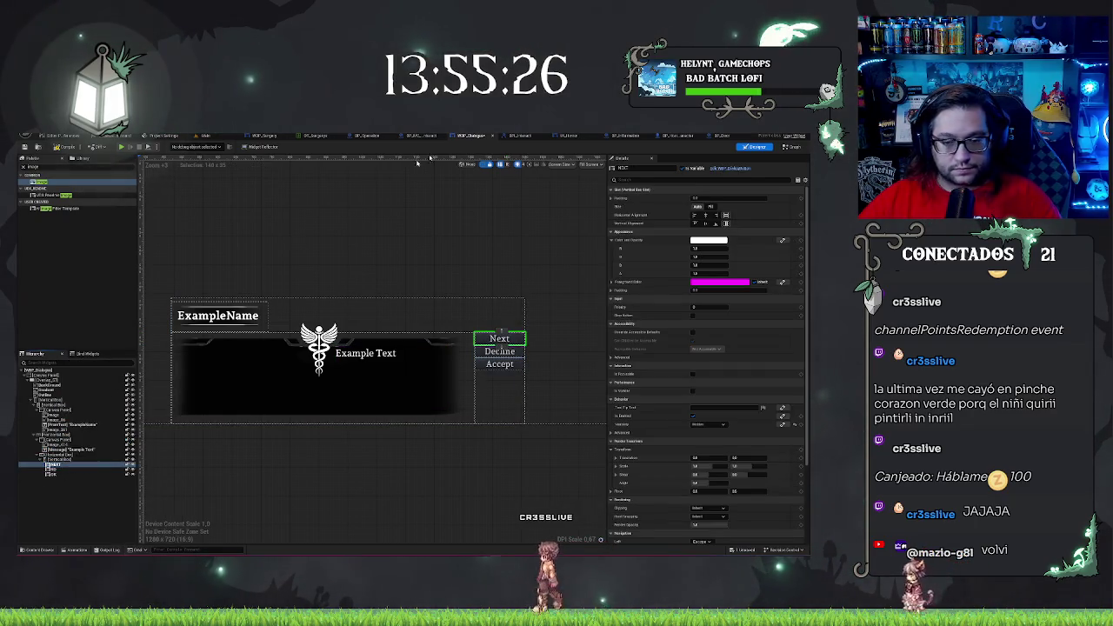
{"action": "scroll", "coordinate": [336, 224], "scroll_direction": "up", "scroll_amount": 7}
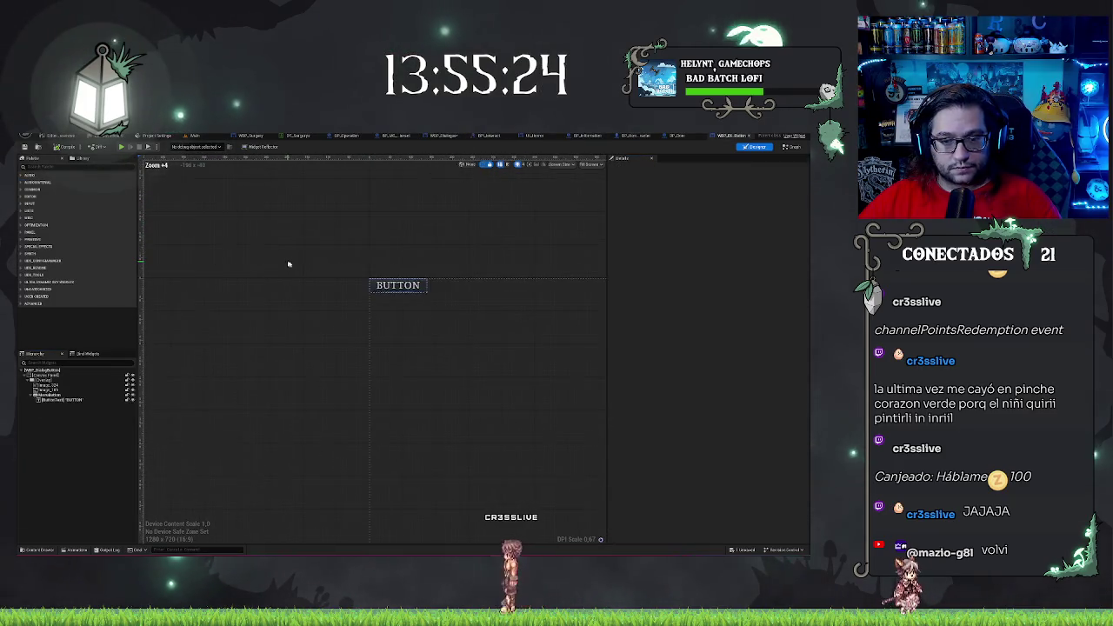
{"action": "scroll", "coordinate": [241, 267], "scroll_direction": "up", "scroll_amount": 3}
{"action": "left_click", "coordinate": [61, 400]}
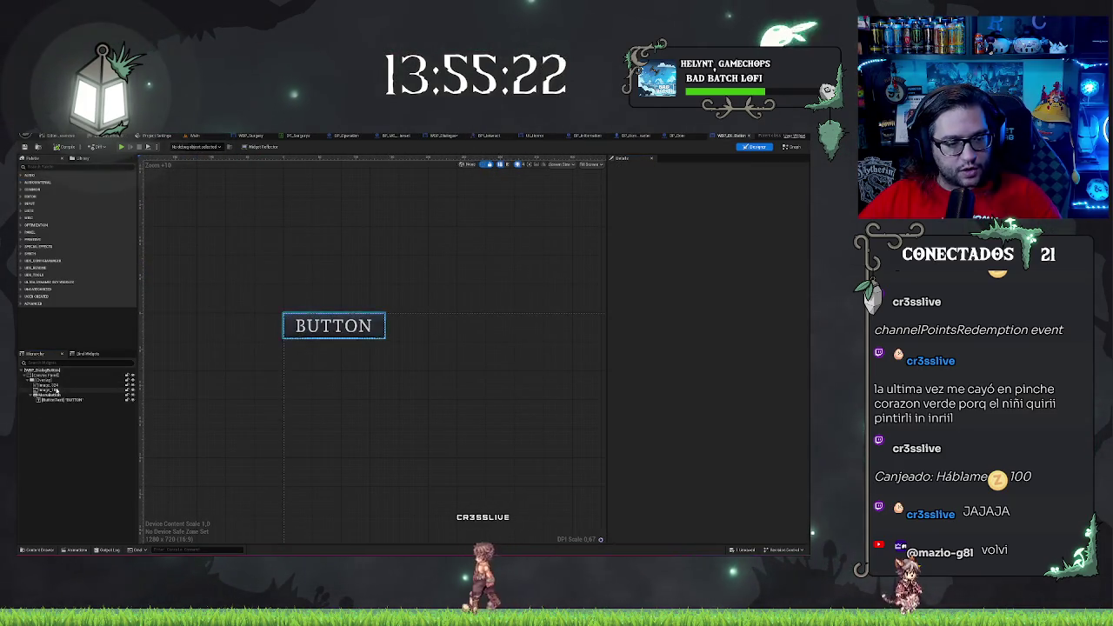
{"action": "left_click", "coordinate": [61, 399]}
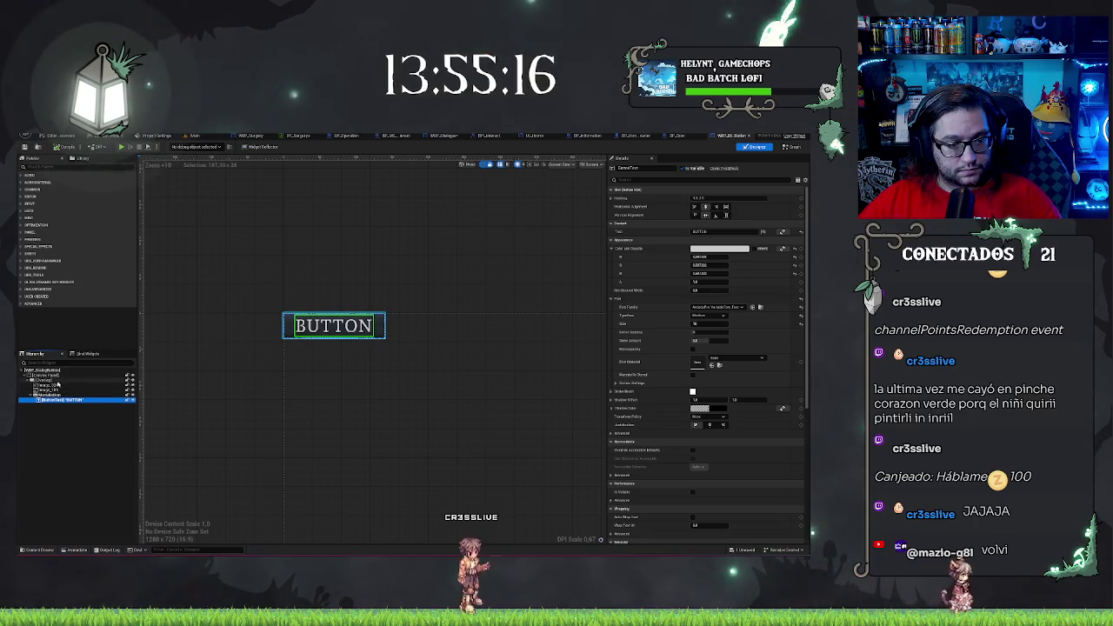
{"action": "left_click", "coordinate": [52, 386]}
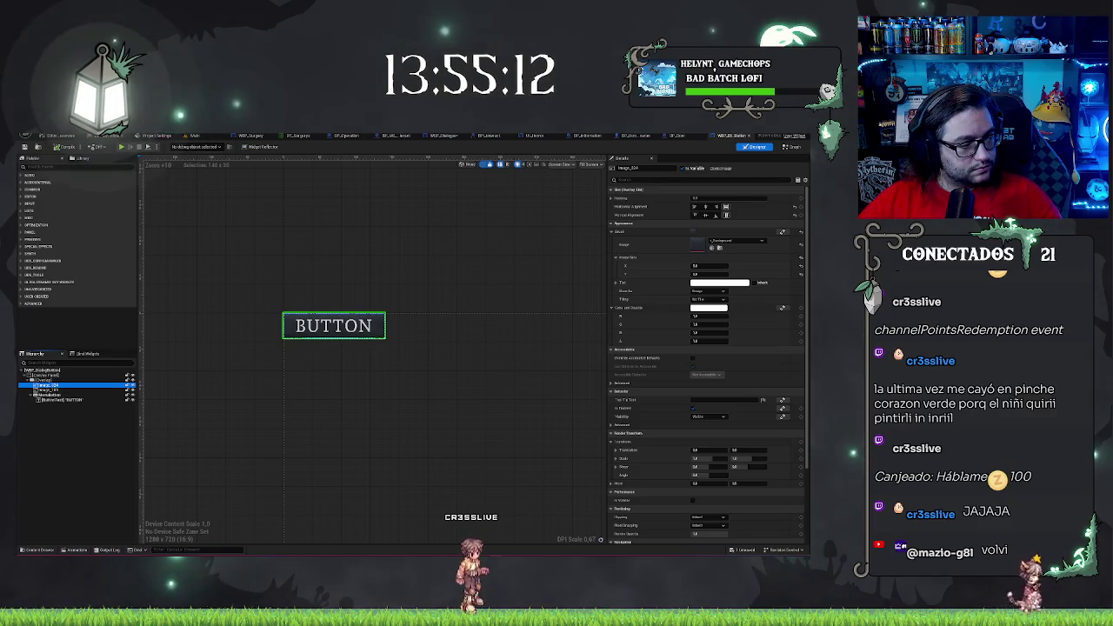
{"action": "left_click", "coordinate": [35, 549]}
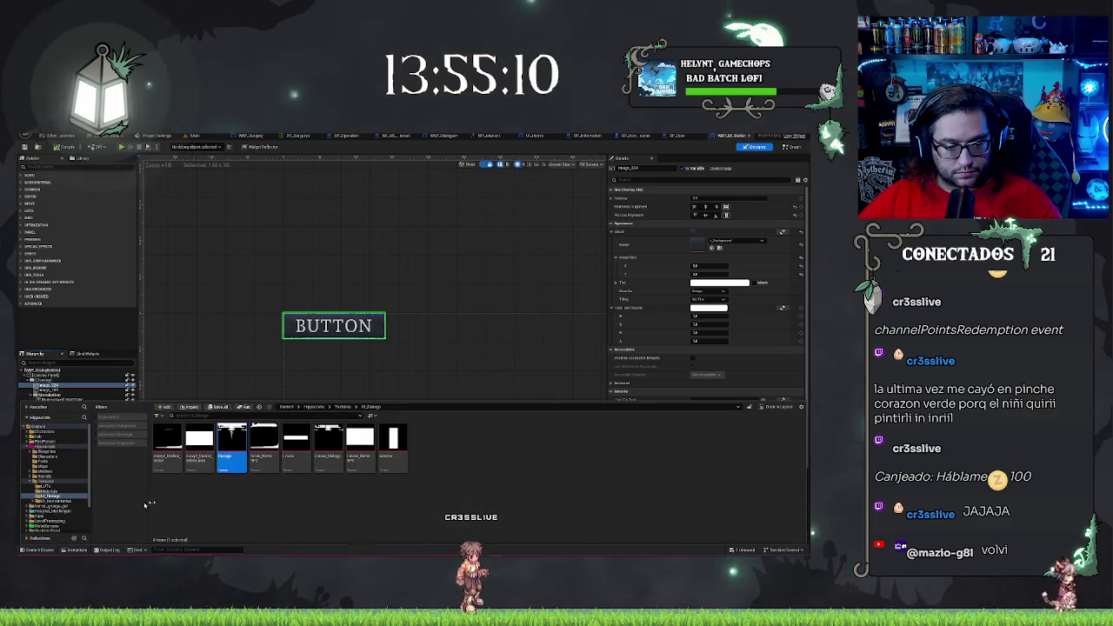
Assign the Accept_Decline_Select texture to the button Image's brush and preview it
{"action": "left_click", "coordinate": [167, 443]}
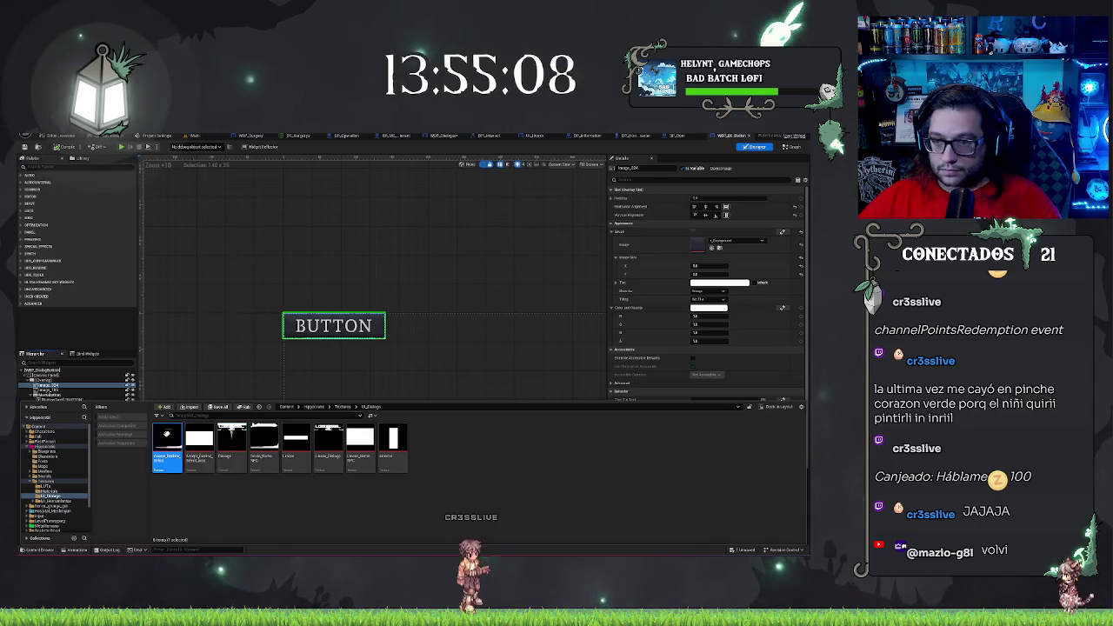
{"action": "left_click", "coordinate": [711, 247]}
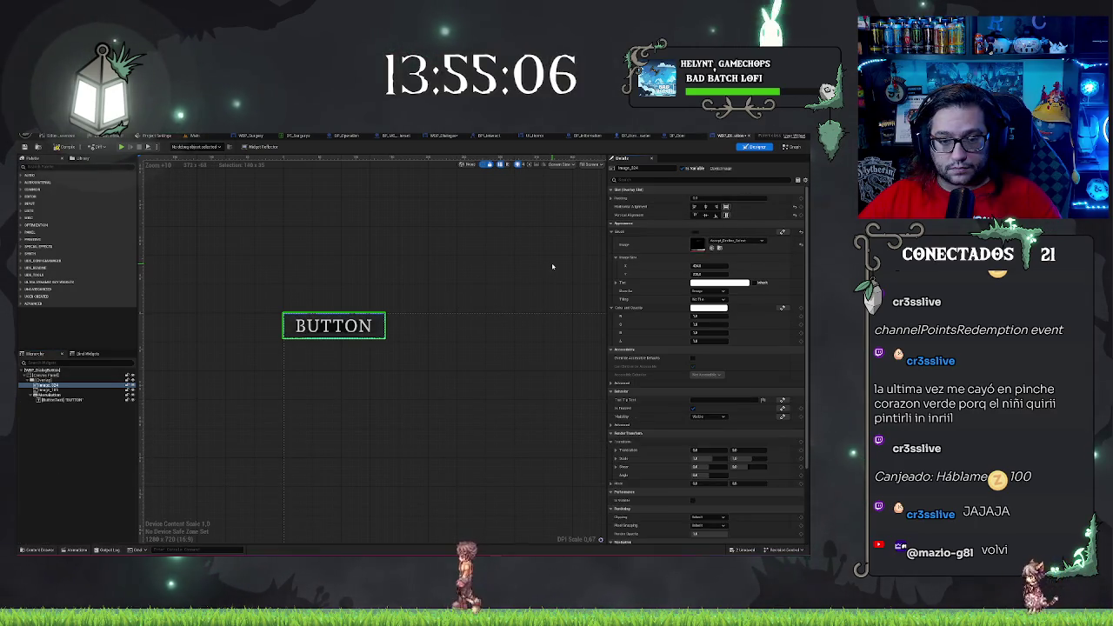
{"action": "scroll", "coordinate": [332, 341], "scroll_direction": "up", "scroll_amount": 9}
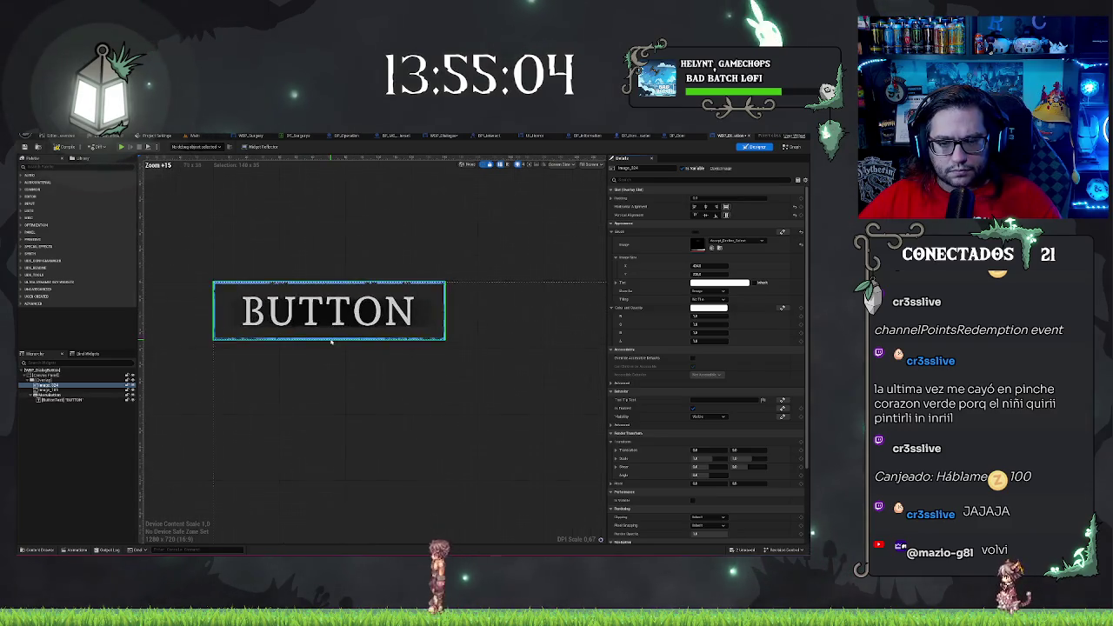
{"action": "scroll", "coordinate": [331, 342], "scroll_direction": "down", "scroll_amount": 2}
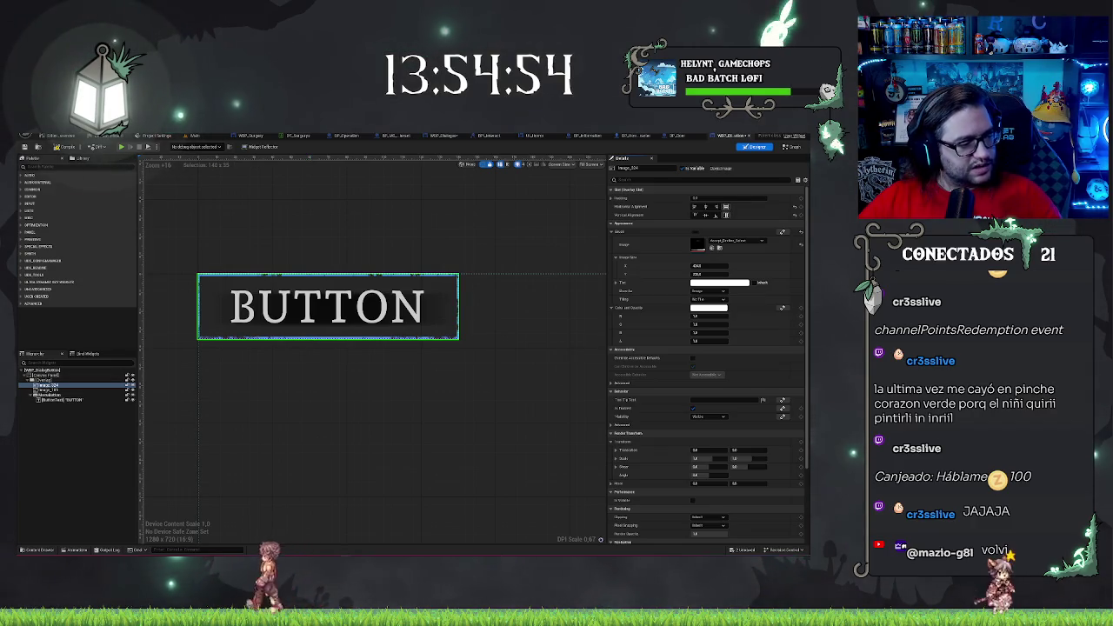
{"action": "double_click", "coordinate": [698, 244]}
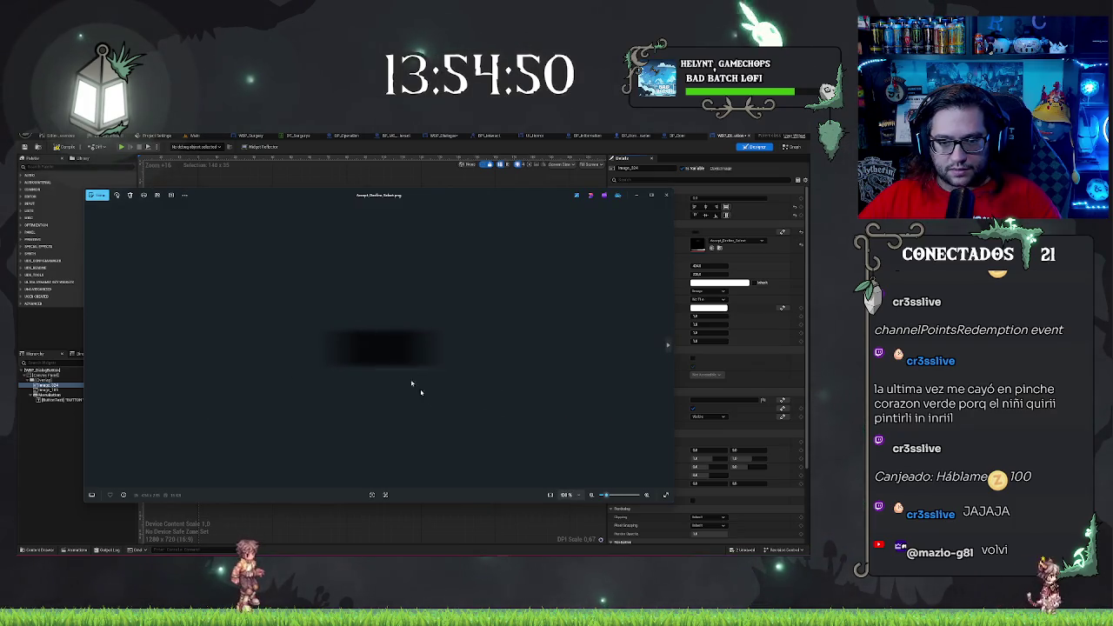
{"action": "left_click", "coordinate": [72, 421]}
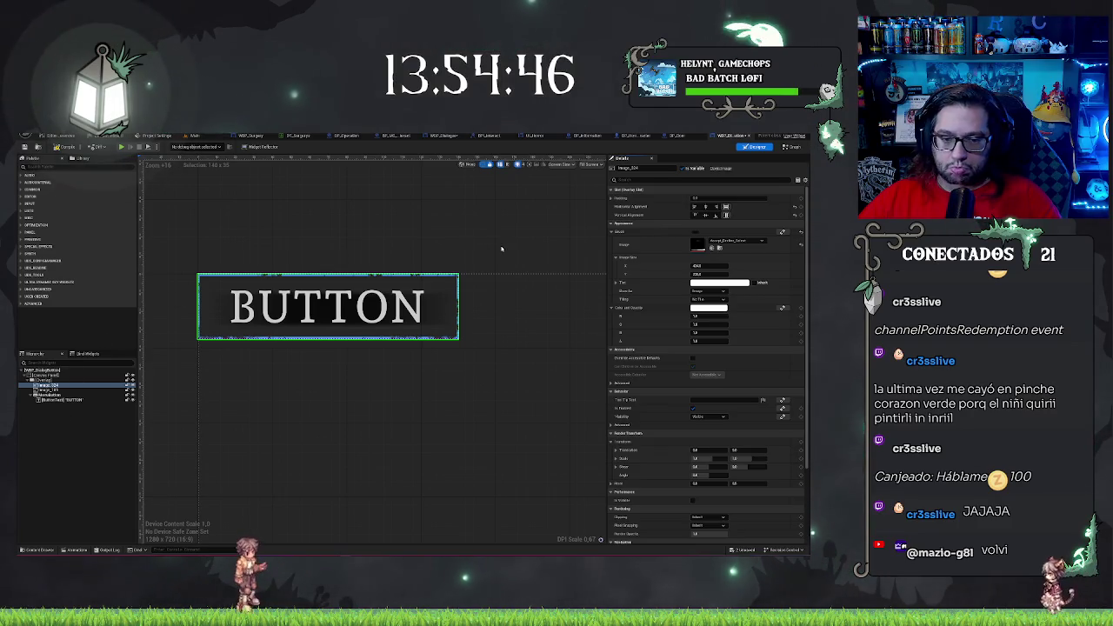
{"action": "scroll", "coordinate": [324, 338], "scroll_direction": "down", "scroll_amount": 2}
Select the BUTTON widget's second Image layer and open the Content Drawer textures
{"action": "scroll", "coordinate": [323, 338], "scroll_direction": "up", "scroll_amount": 3}
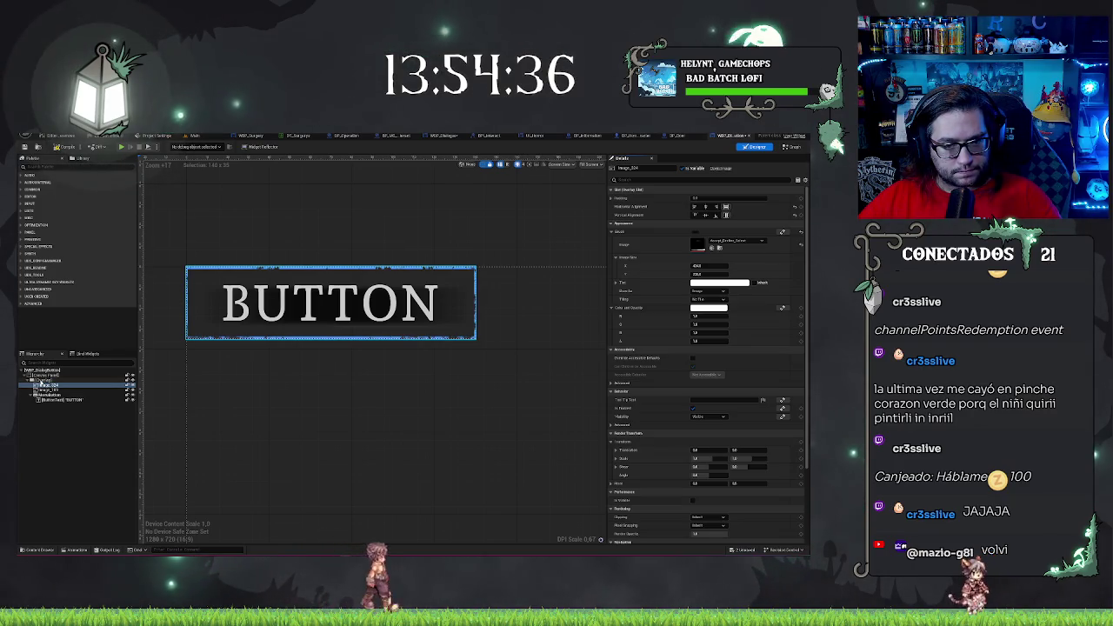
{"action": "left_click", "coordinate": [47, 386]}
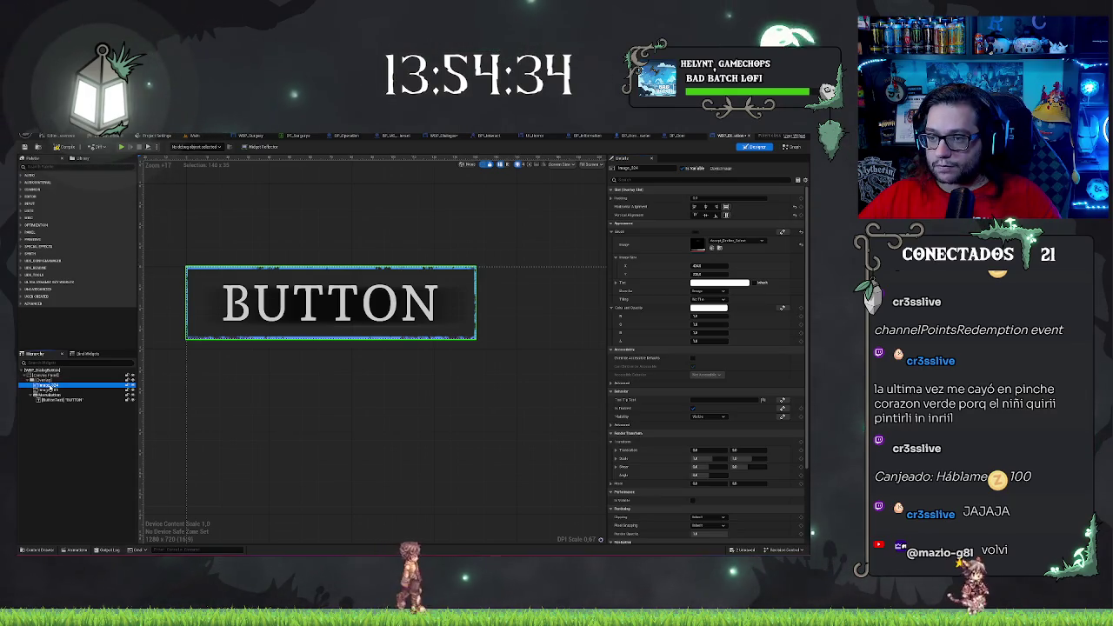
{"action": "left_click", "coordinate": [43, 380]}
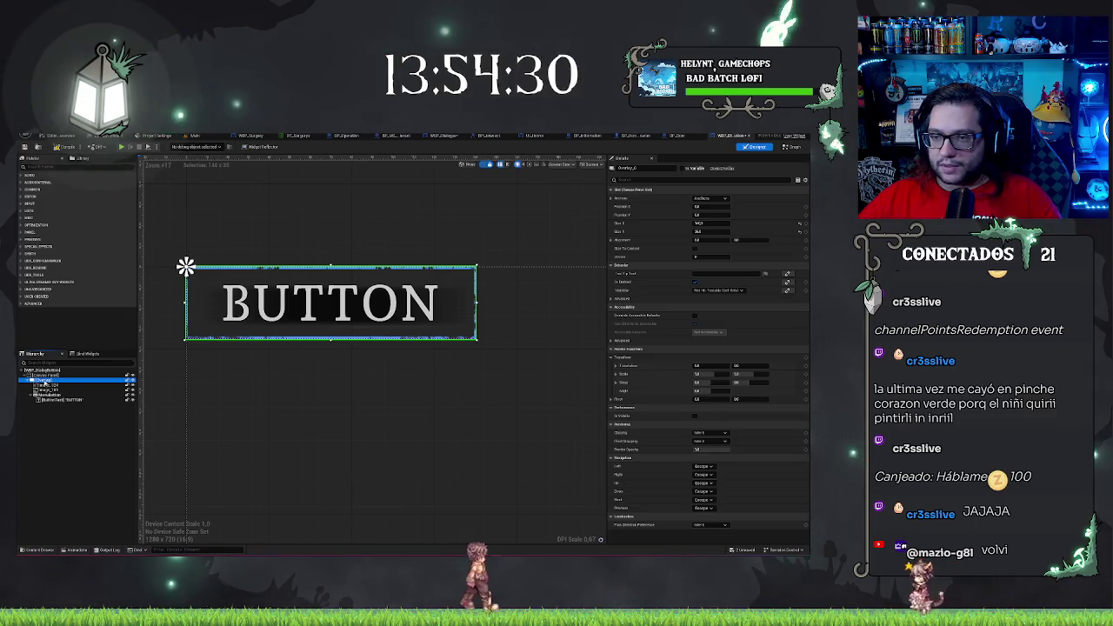
{"action": "left_click", "coordinate": [43, 385]}
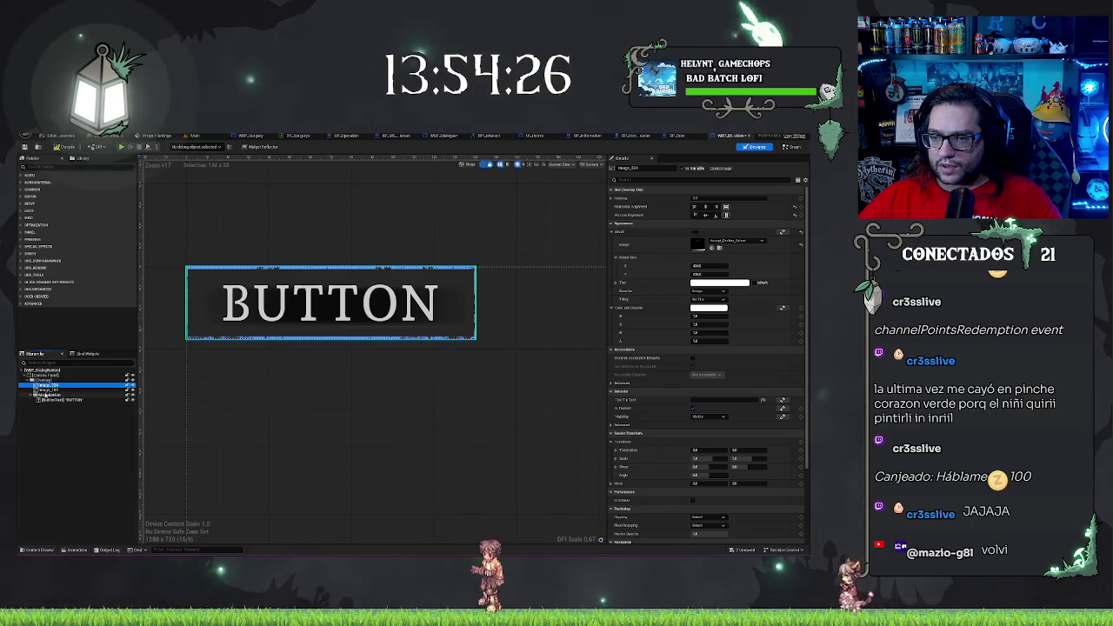
{"action": "left_click", "coordinate": [45, 390]}
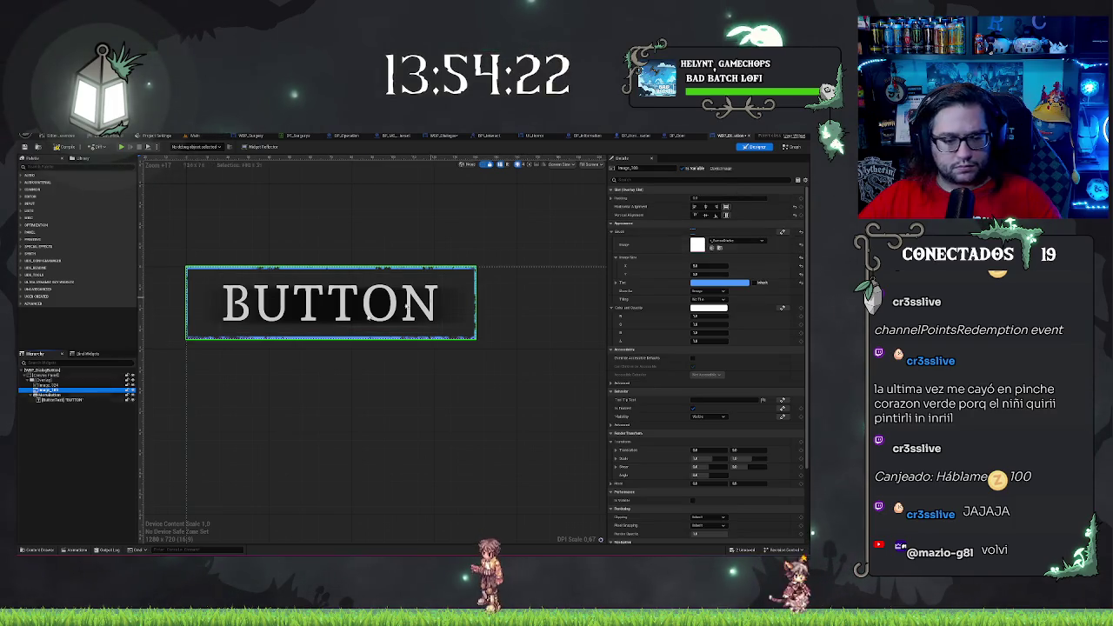
{"action": "left_click", "coordinate": [39, 550]}
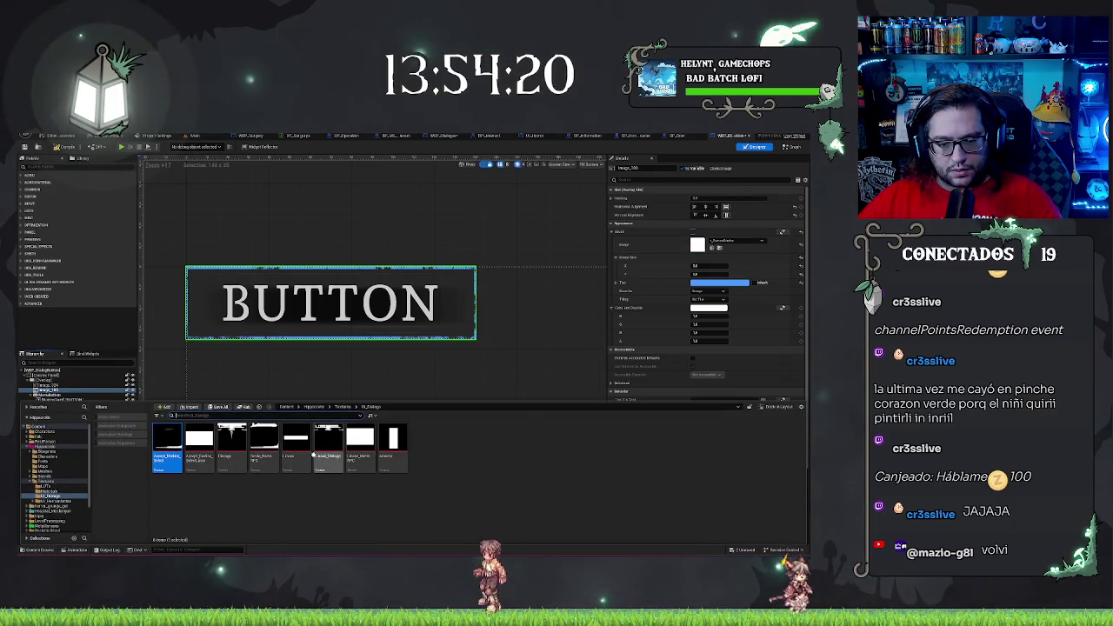